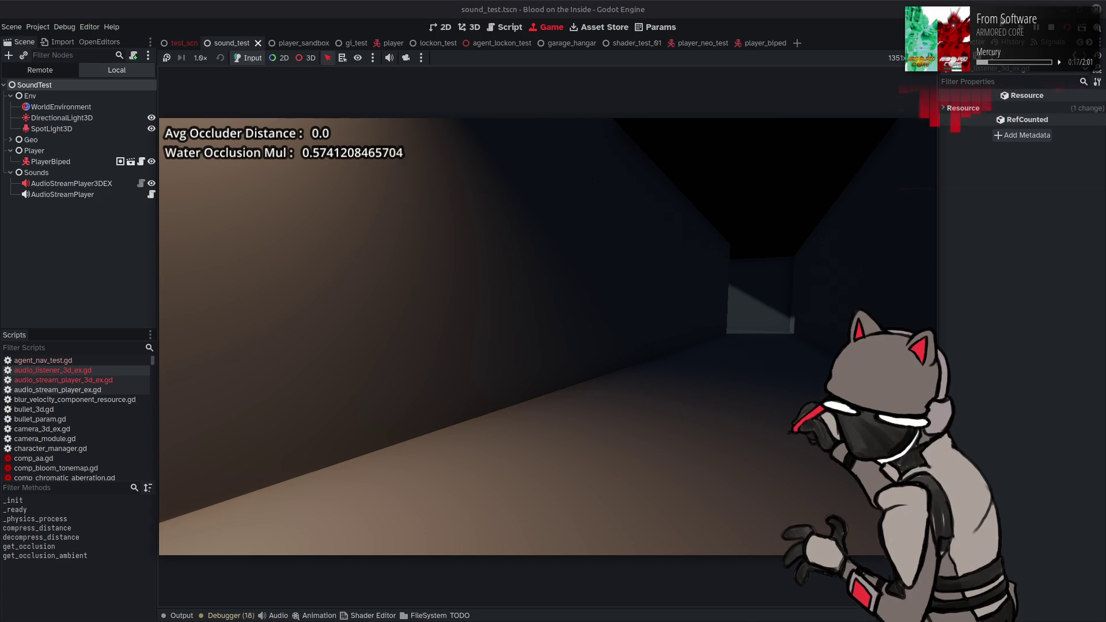
- Stop the running sound test with F8 to return to audio_listener_3d_ex.gd
key("F8")
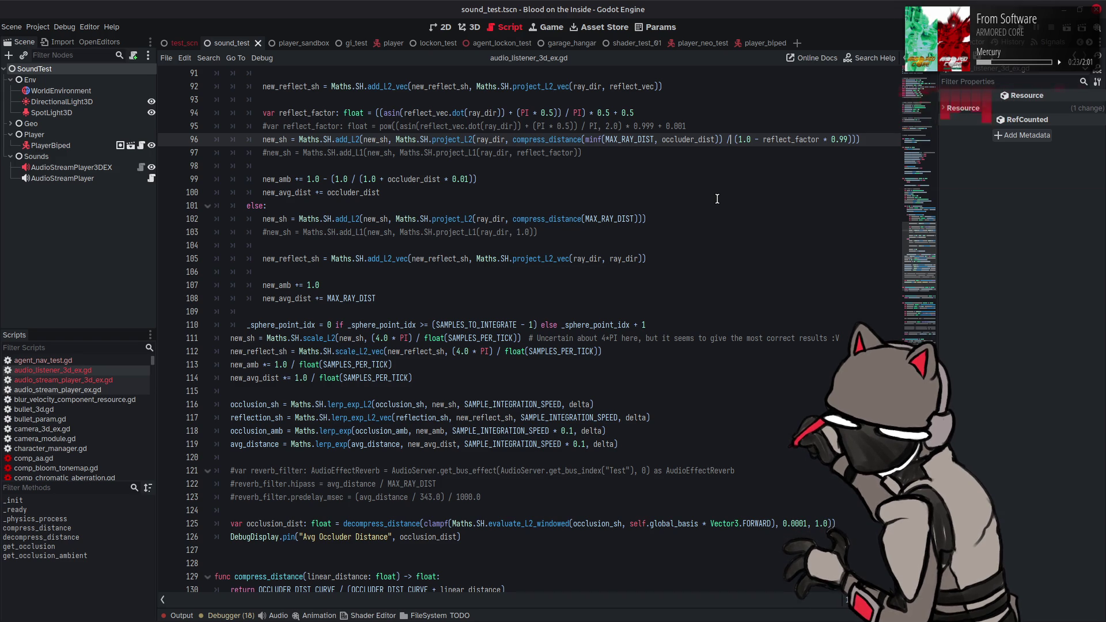
- Delete the ' * (1.0 - reflection_factor * 0.99)' multiplier from occluder_dist on line 145
left_click(717, 199)
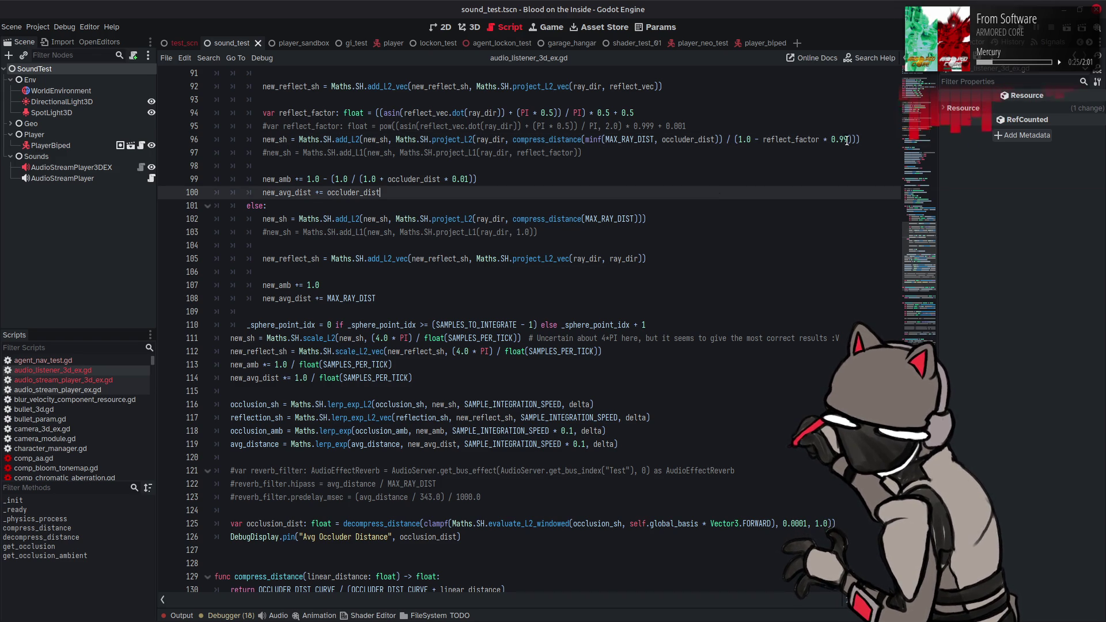
left_click(735, 139)
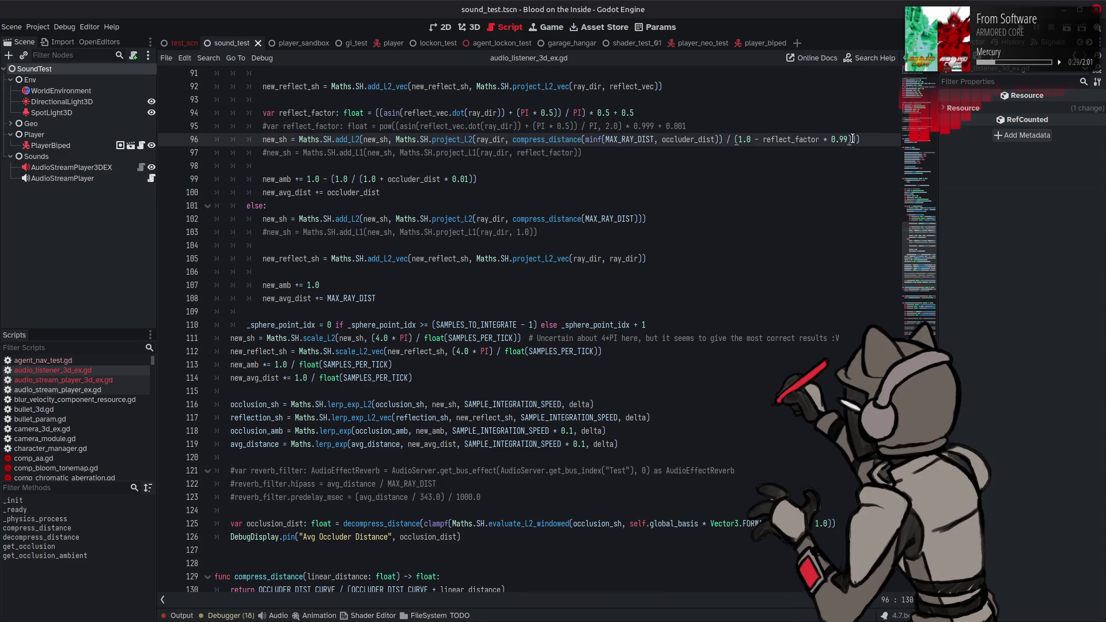
left_click_drag(852, 139, 730, 138)
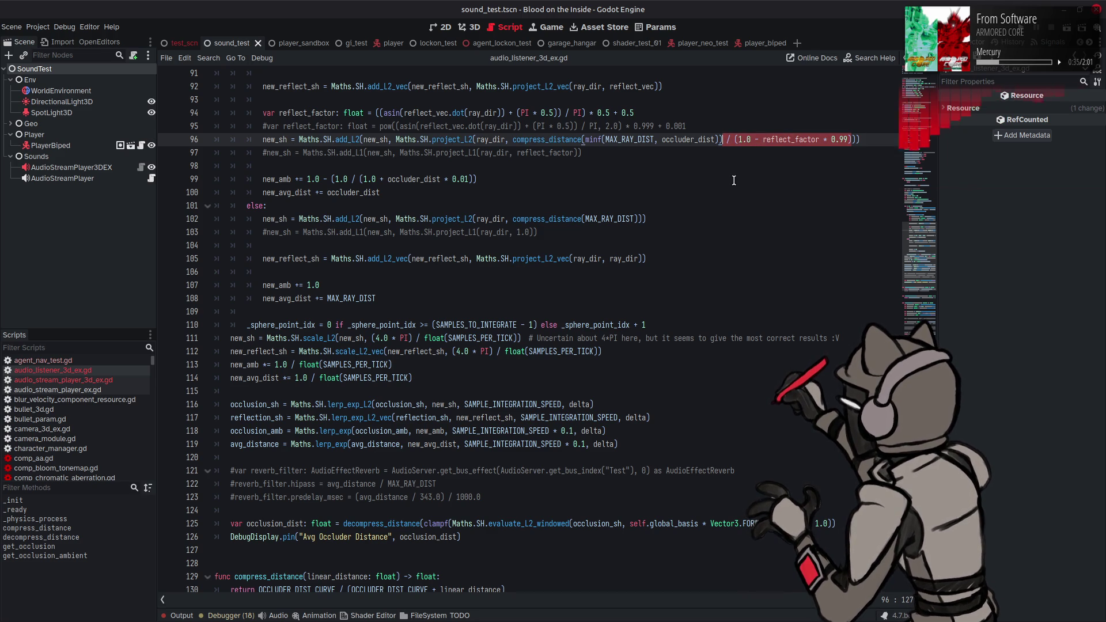
scroll(734, 180, "down", 10)
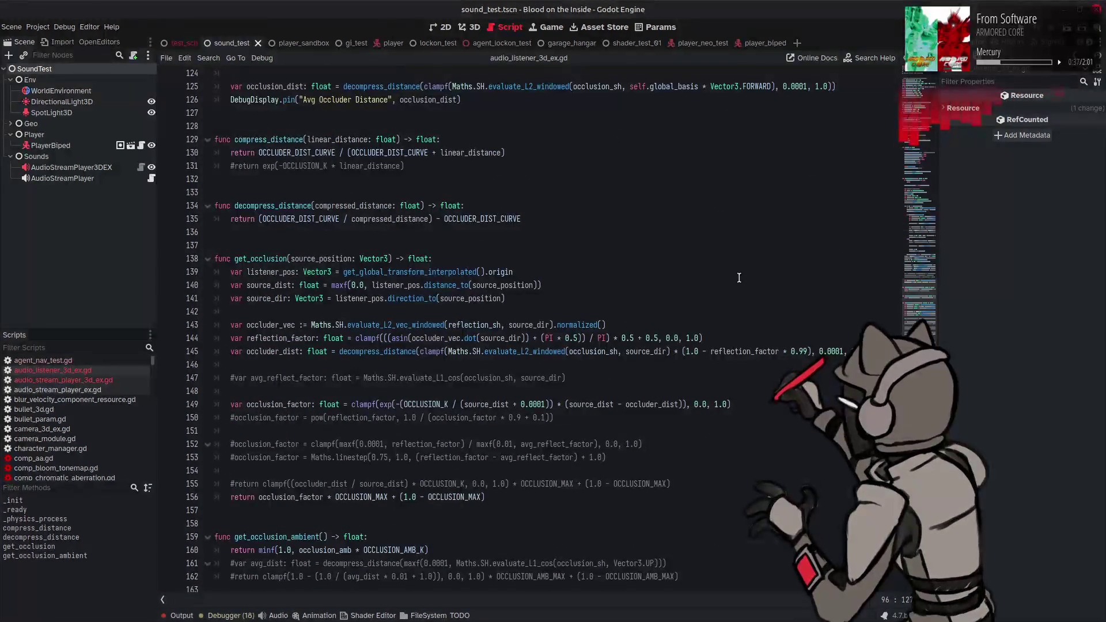
left_click_drag(813, 351, 670, 351)
key("BackSpace")
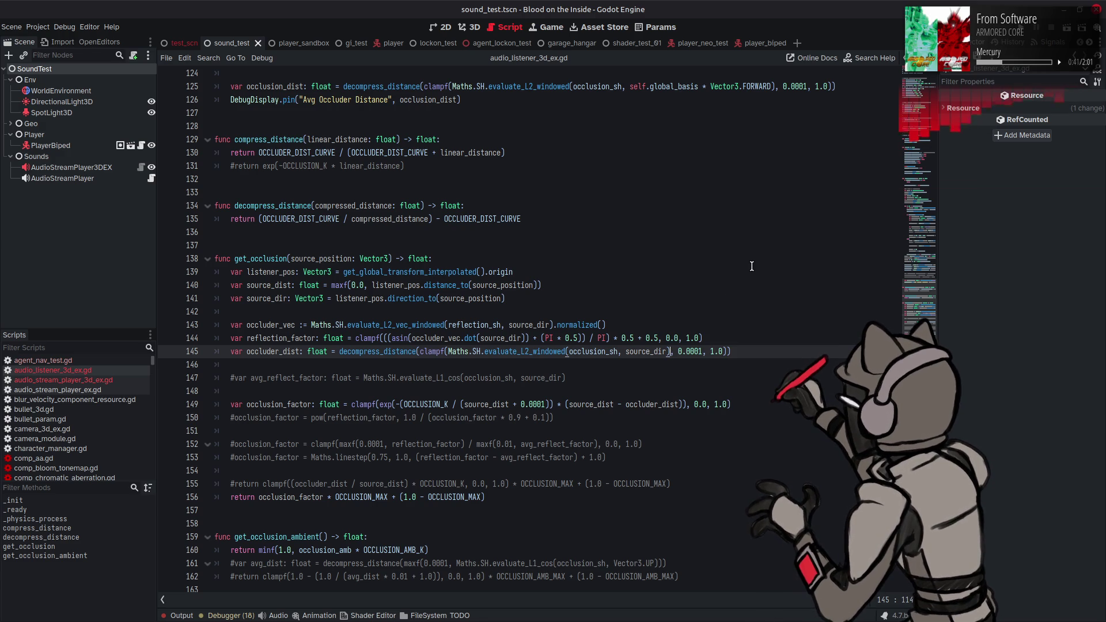
- Change line 96's 0.99 factor to 0.875, trying 0.5 and 0.125 first, and save
scroll(752, 266, "up", 10)
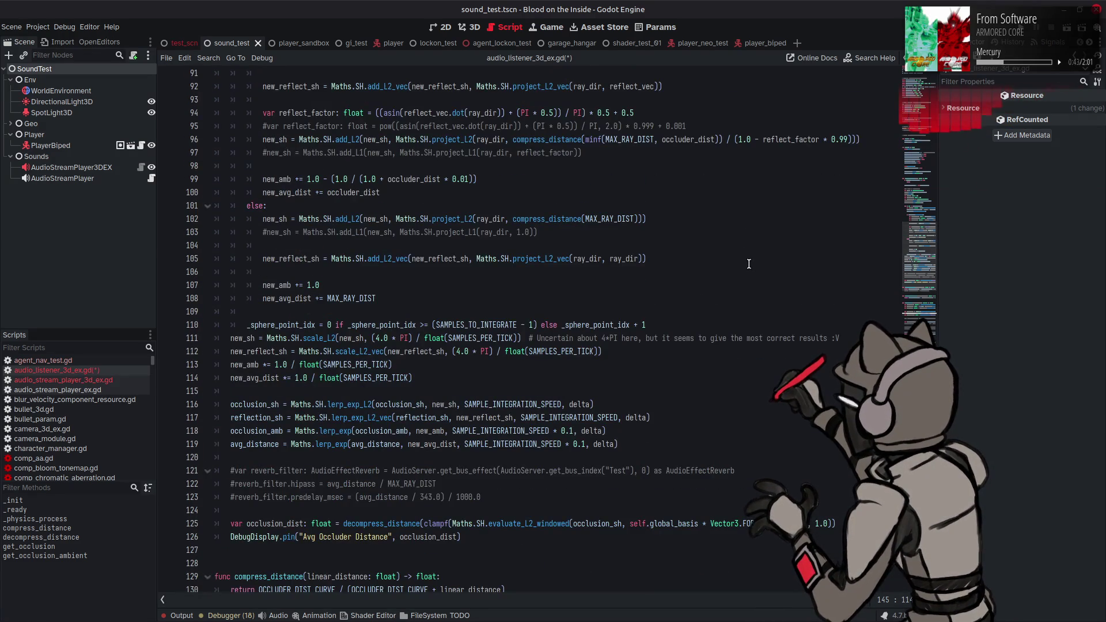
scroll(749, 264, "up", 3)
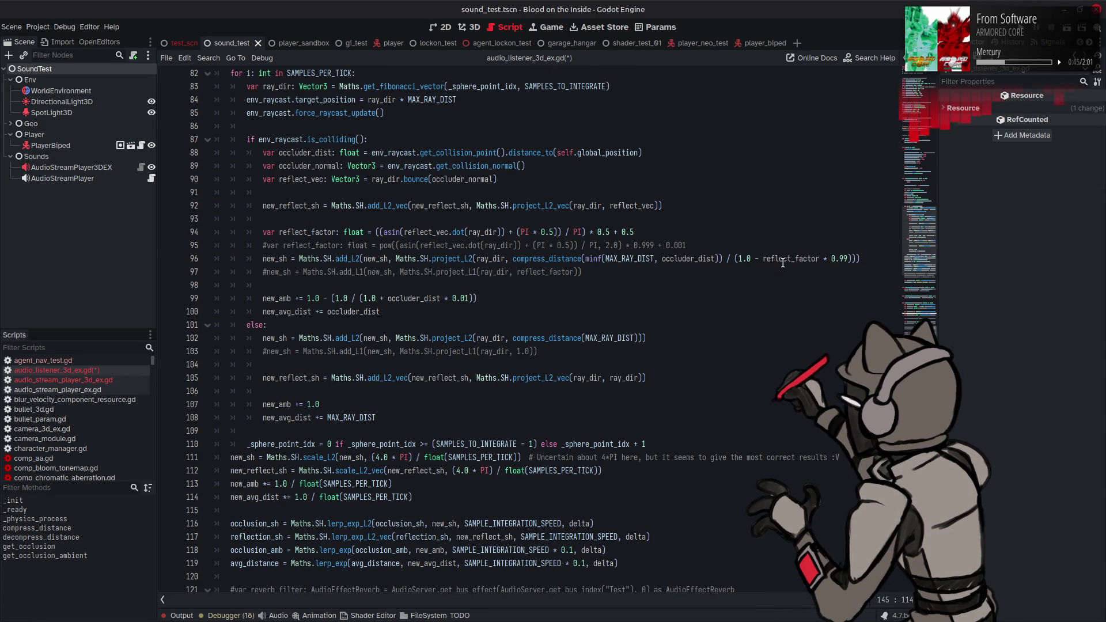
double_click(843, 258)
type("5")
key("ctrl+s")
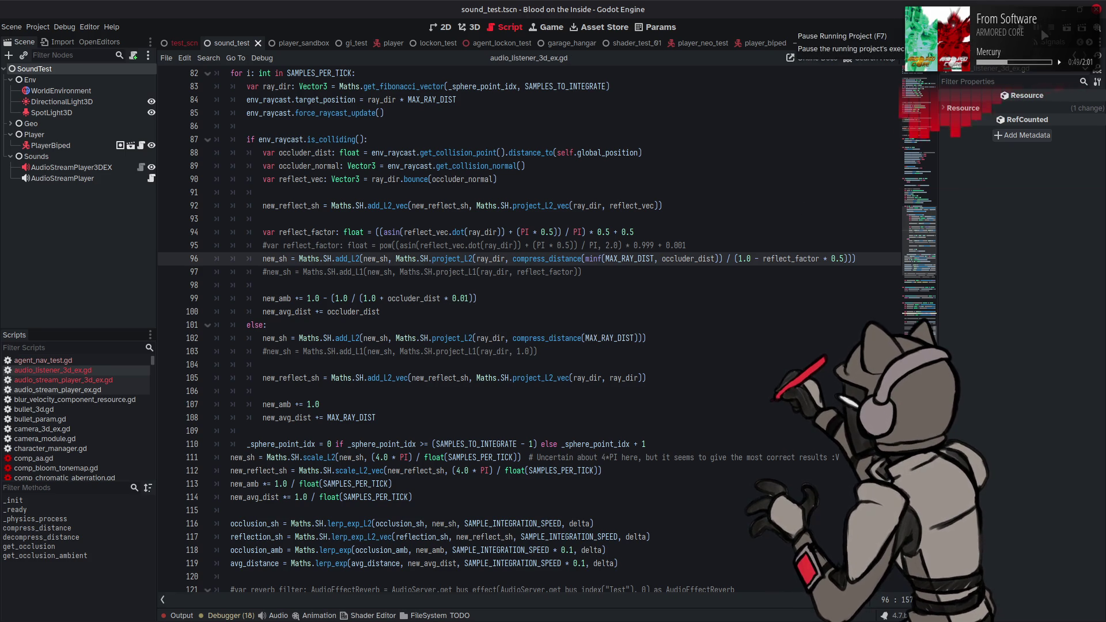
left_click(839, 258)
type("12")
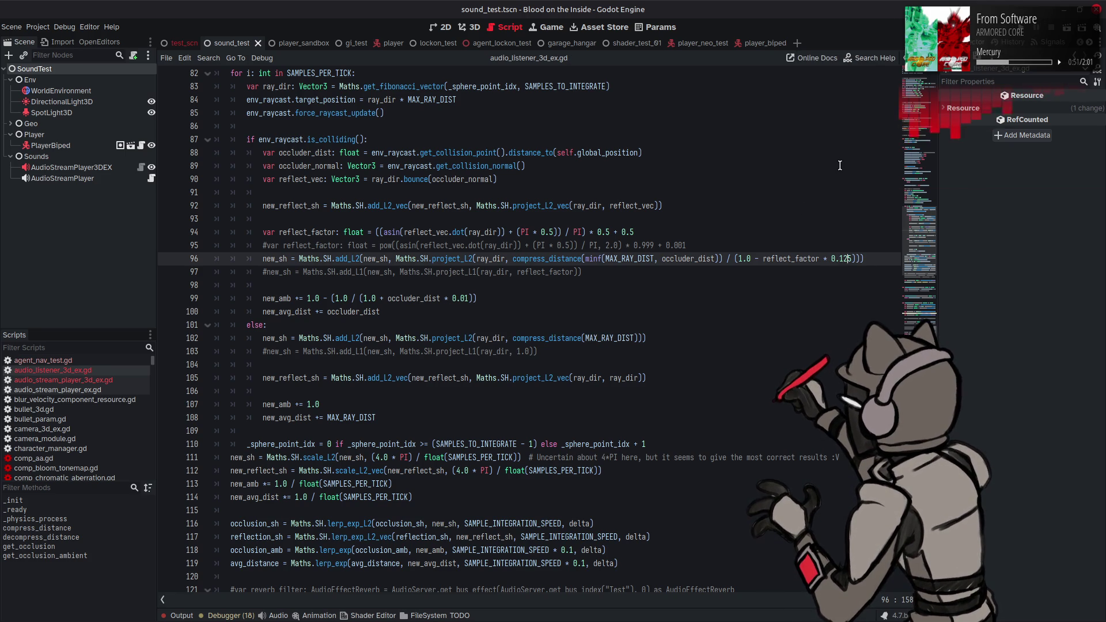
key("ctrl+s")
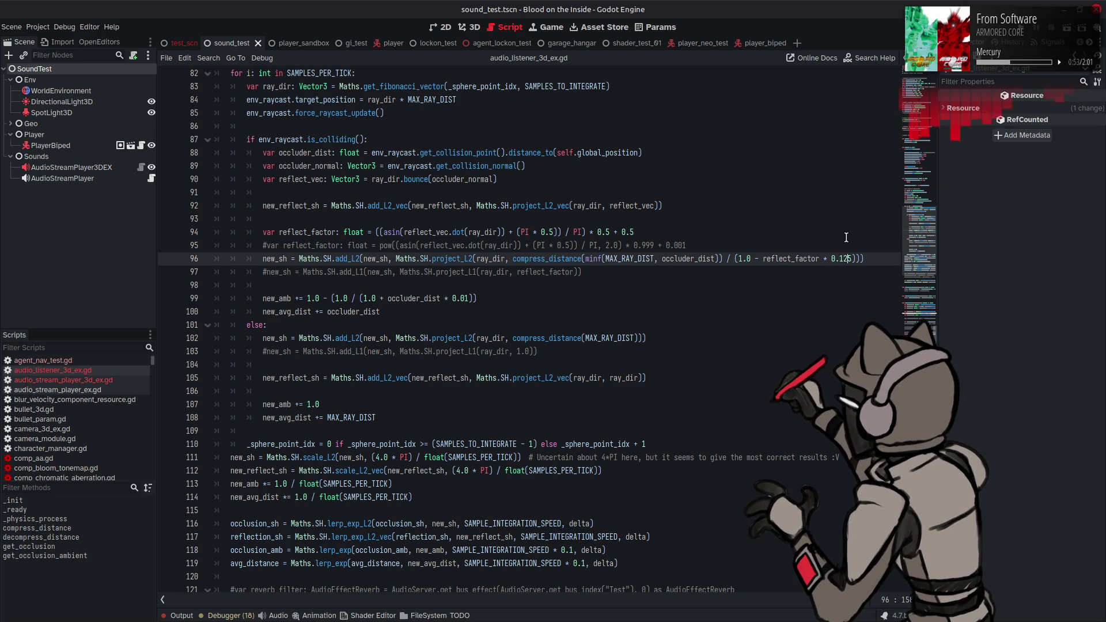
double_click(843, 258)
type("875")
key("ctrl+s")
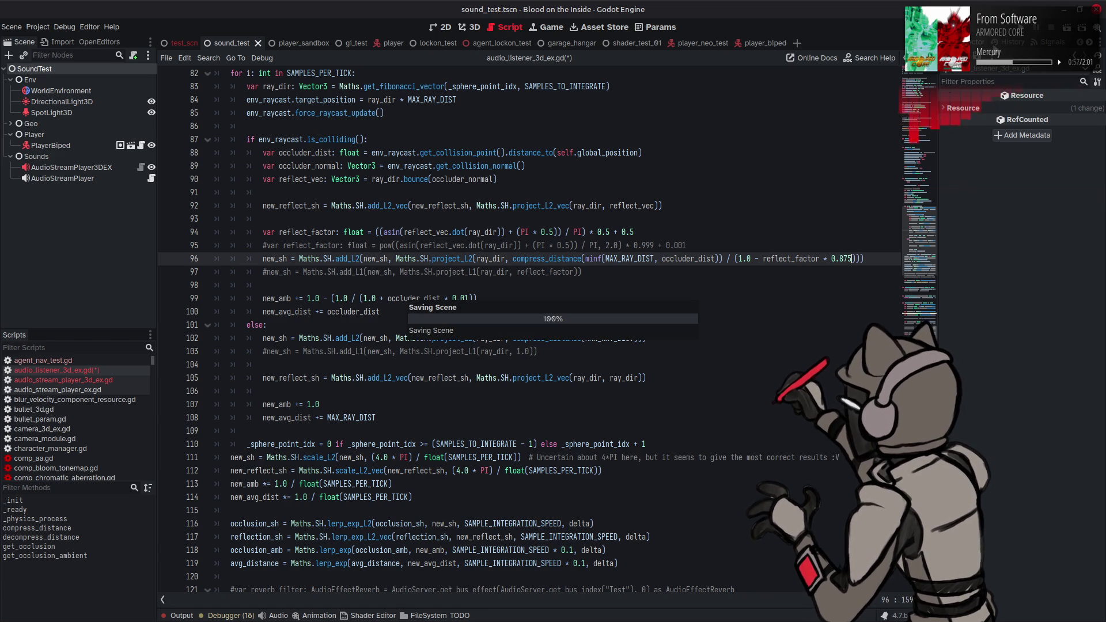
- Test-run the scene, then trim line 96's factor from 0.875 to 0.5 and save
key("F6")
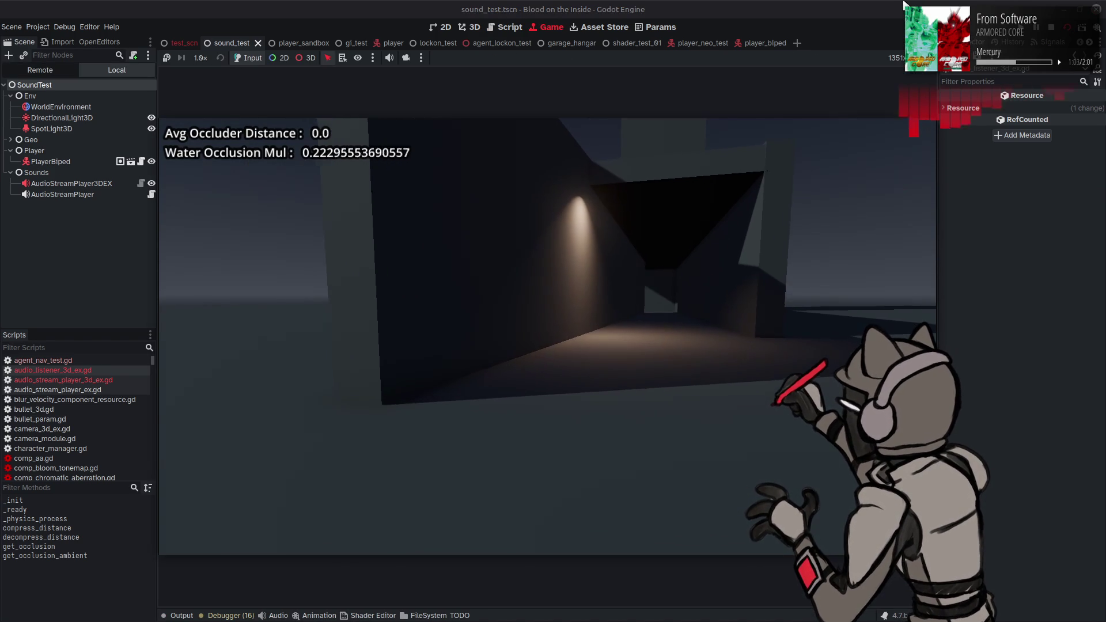
key("w")
key("F8")
key("BackSpace")
key("ctrl+s")
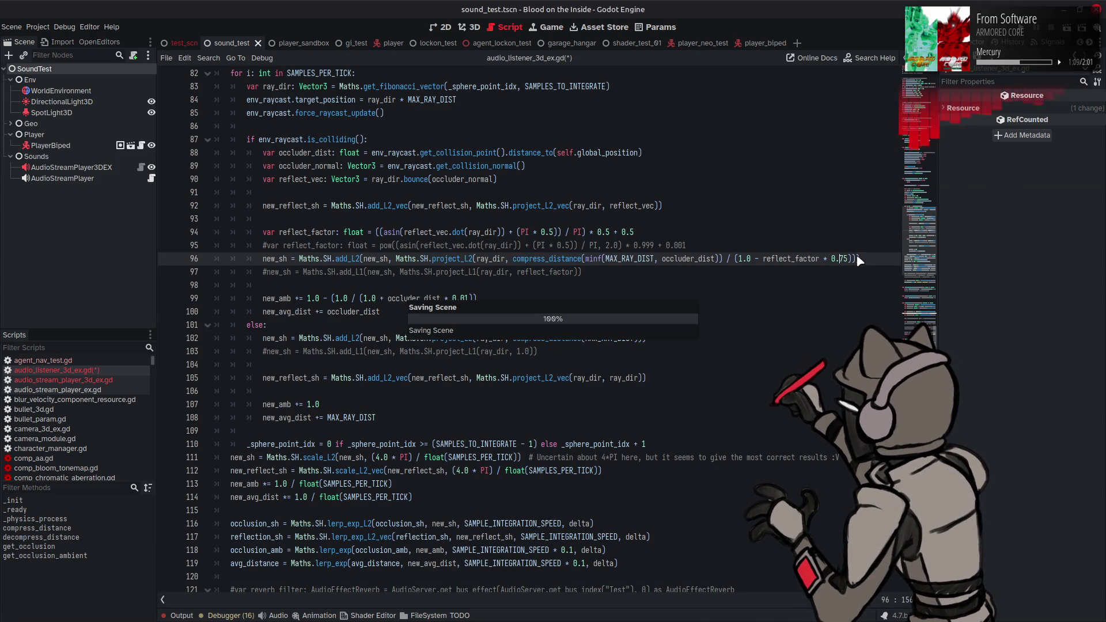
key("Delete")
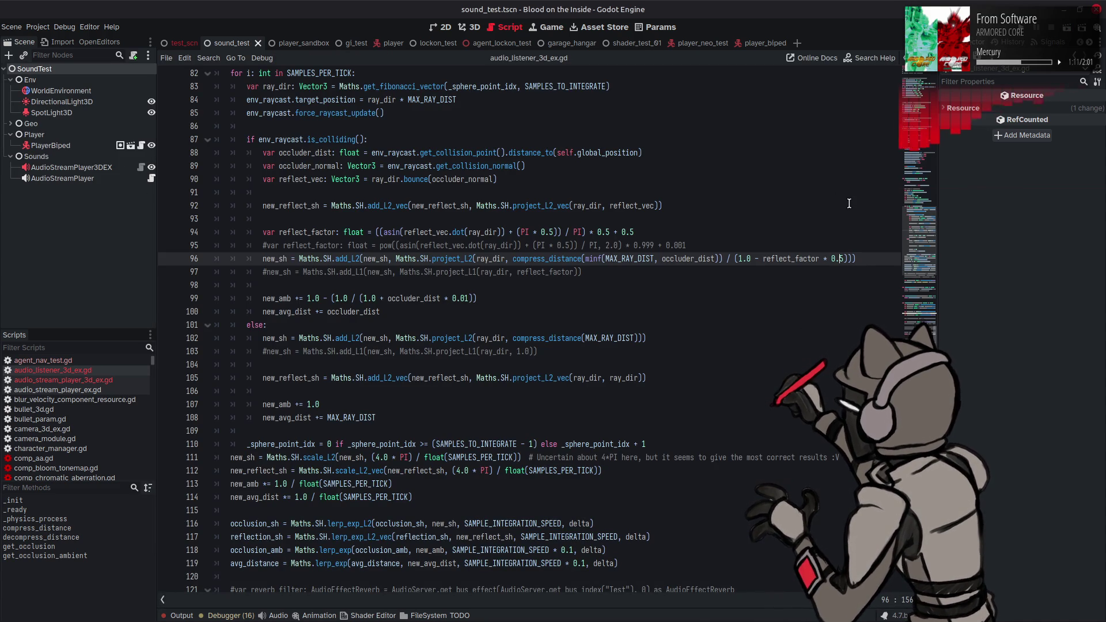
key("ctrl+s")
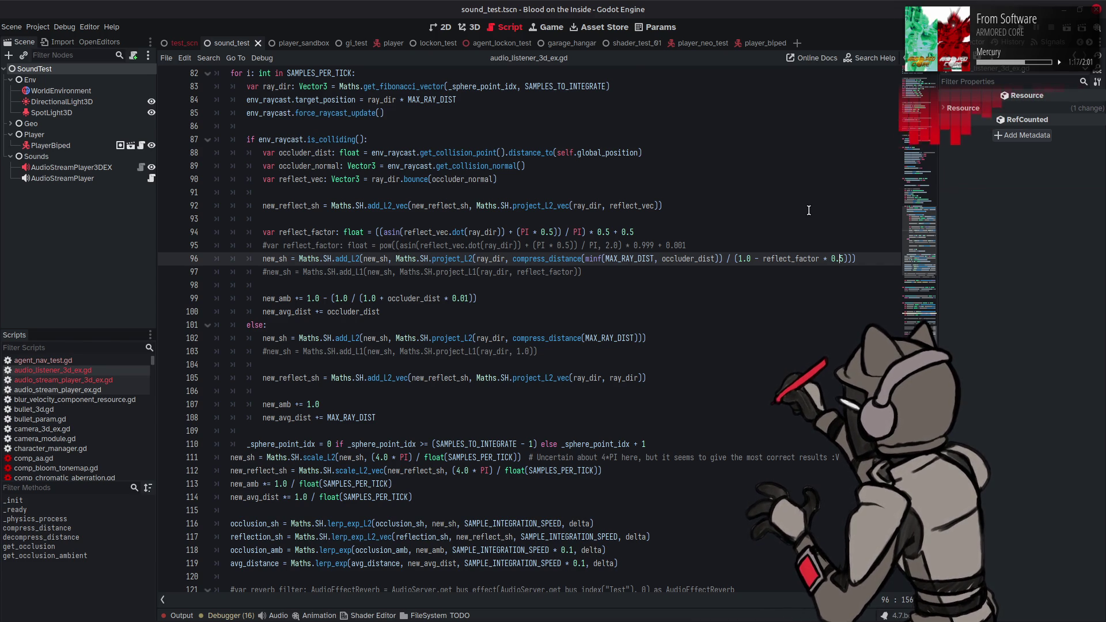
- Replace the division on line 96 with '*', save, and relaunch the sound test
left_click(728, 258)
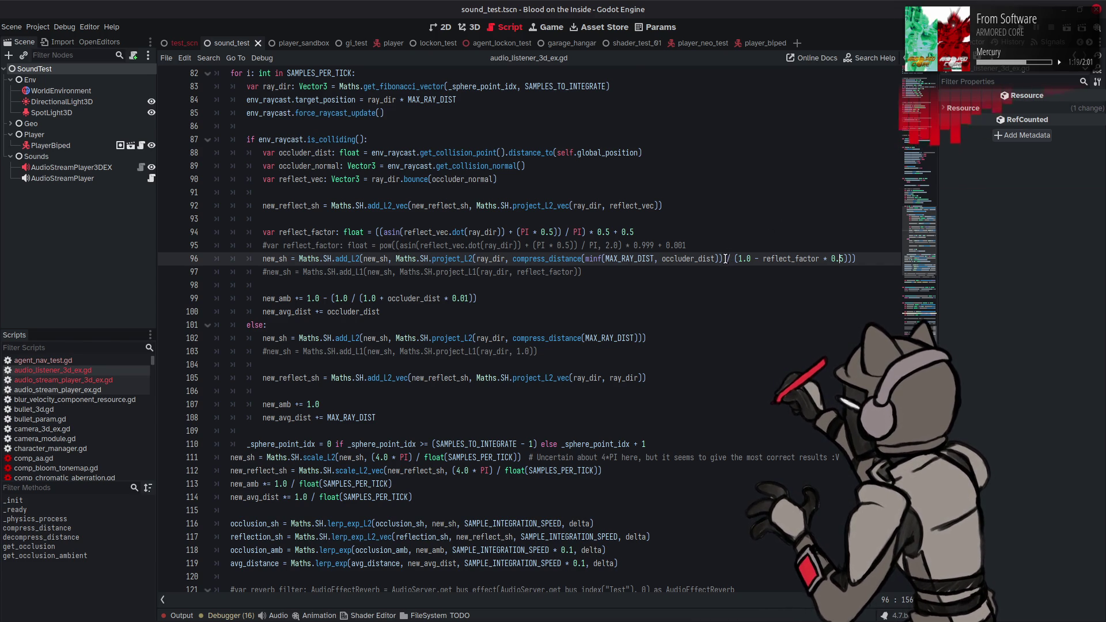
left_click(581, 259)
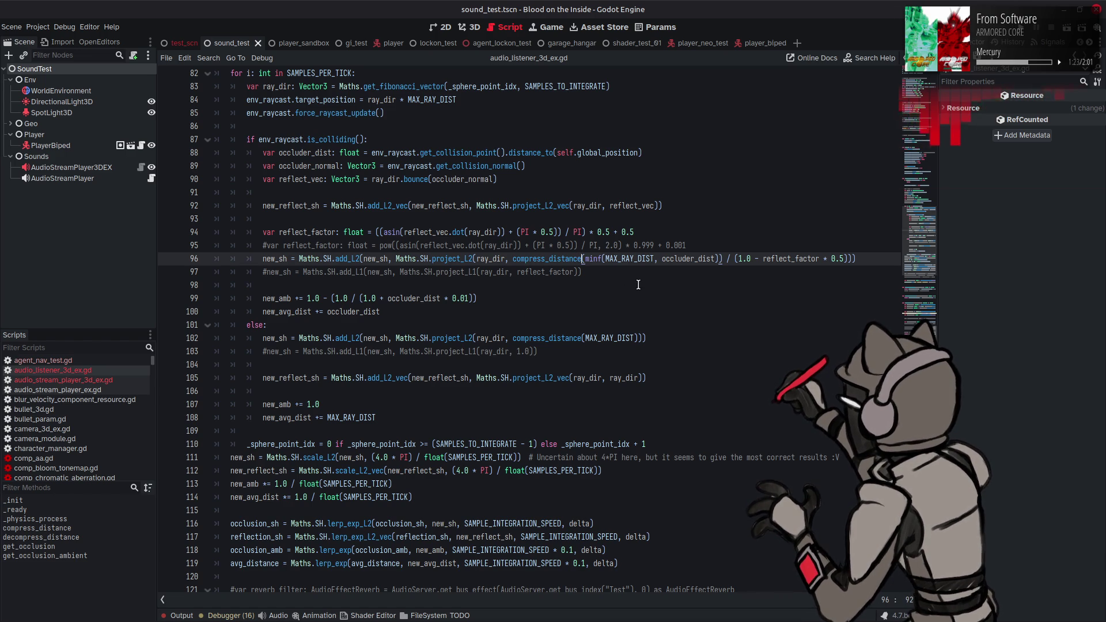
left_click(727, 259)
key("Delete")
key("Delete")
type("*")
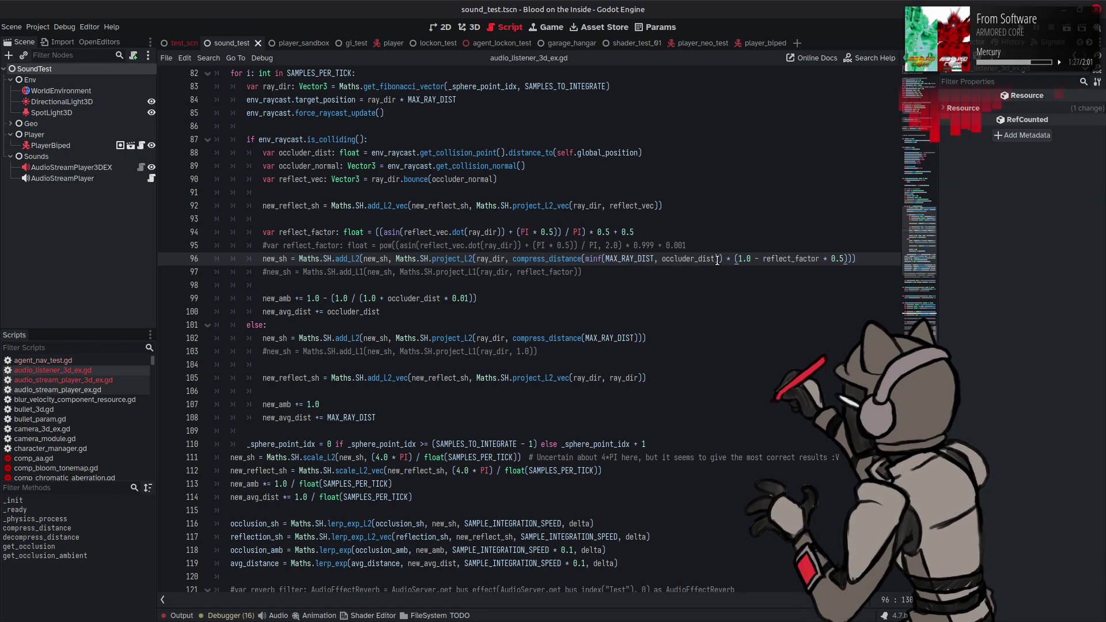
key("ctrl+s")
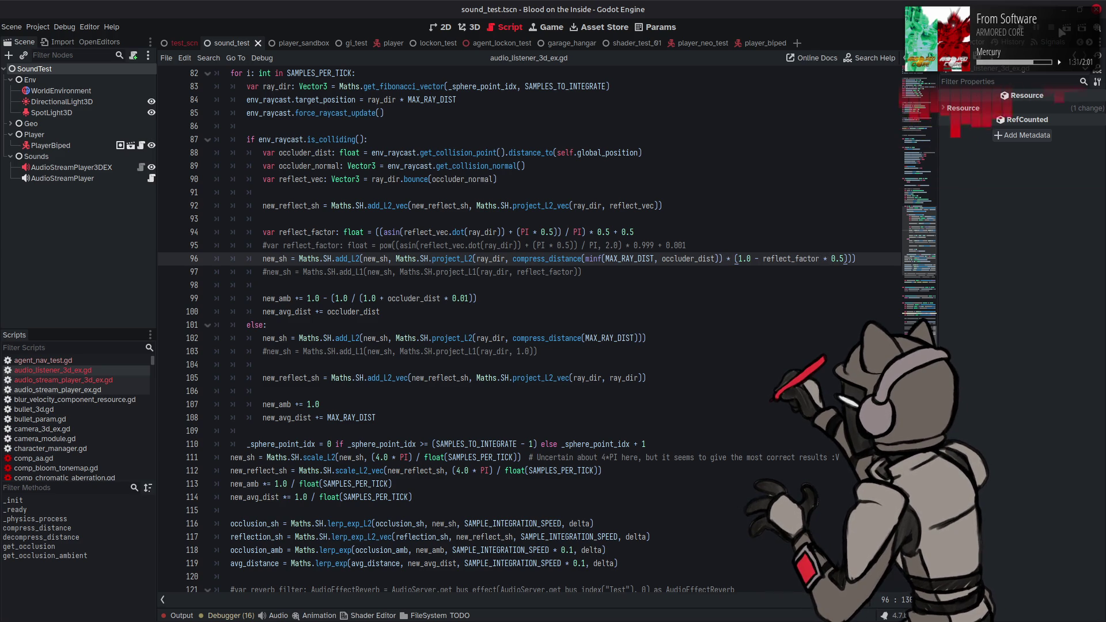
key("F6")
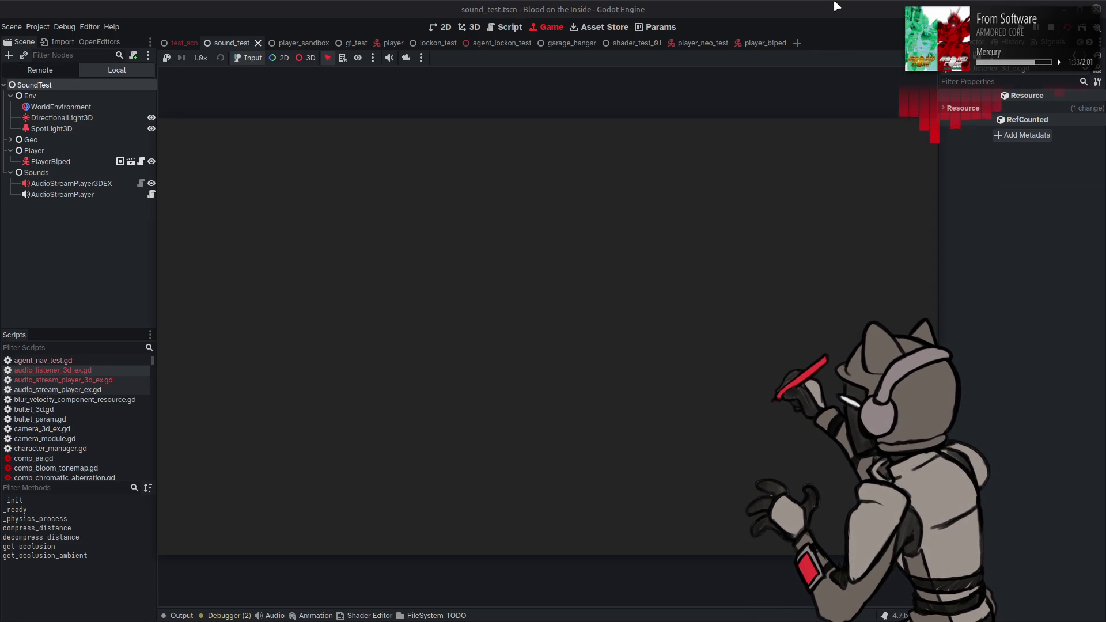
- Walk the player down the corridor and along the wall, then stop the test
key("w")
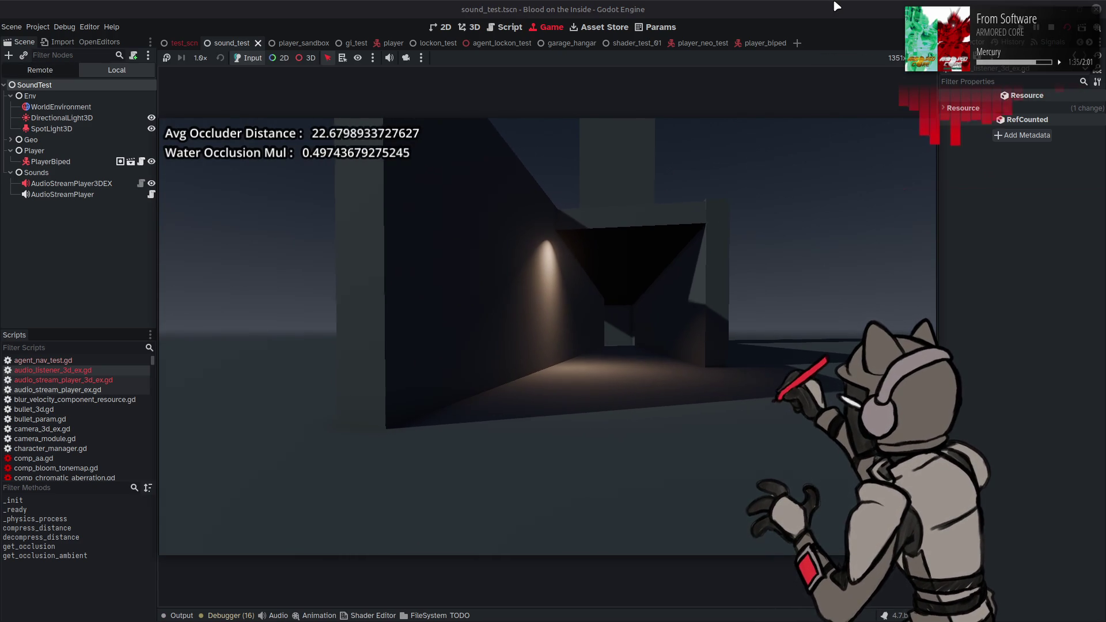
key("w")
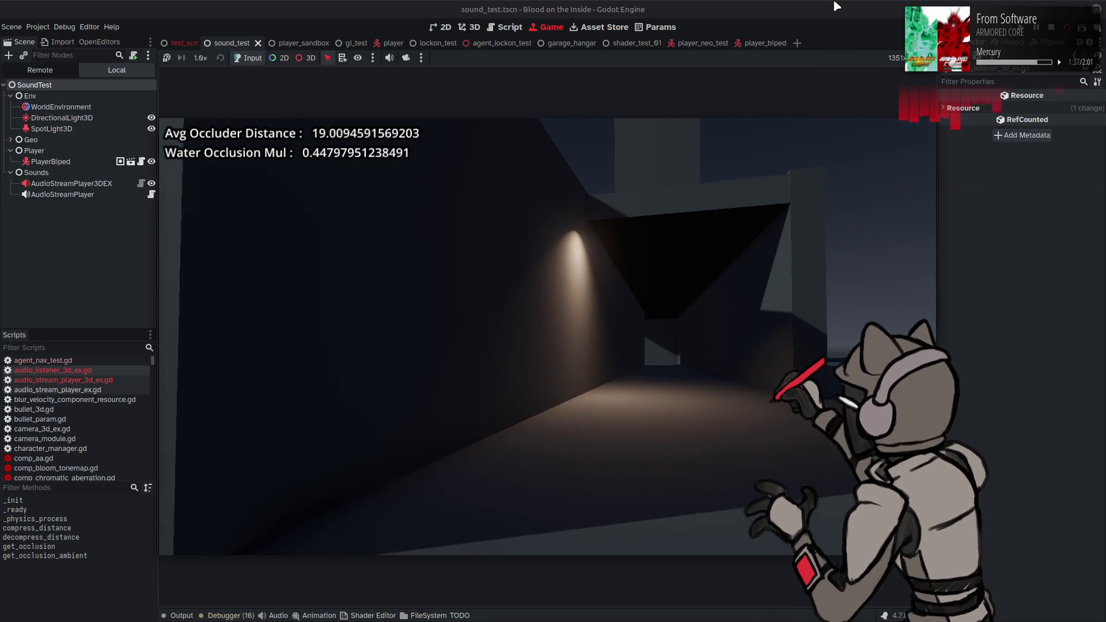
key("a")
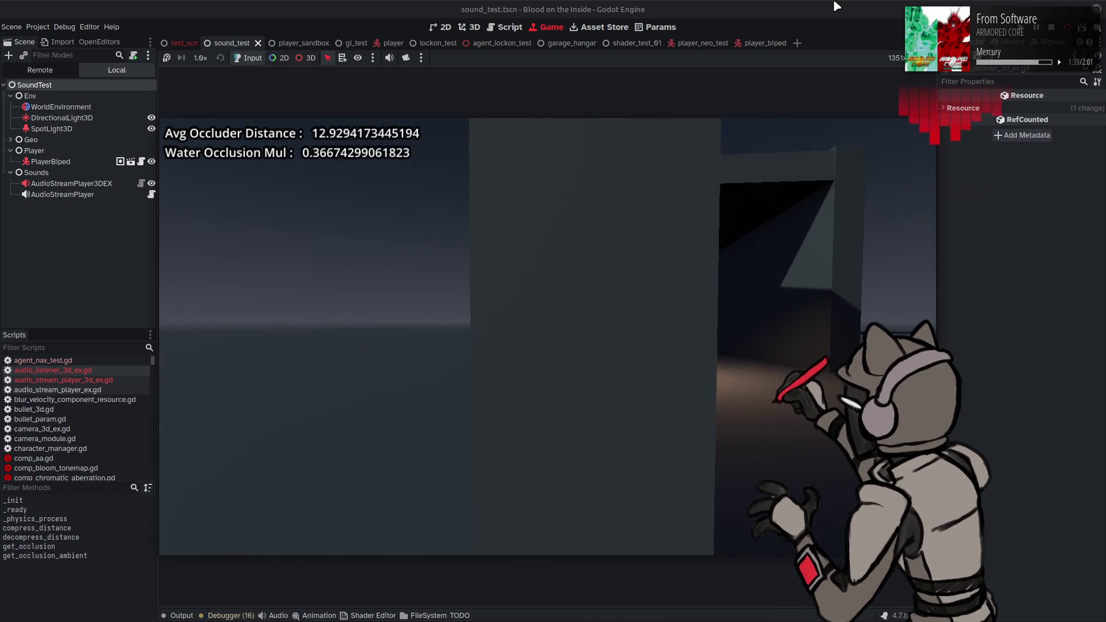
key("d")
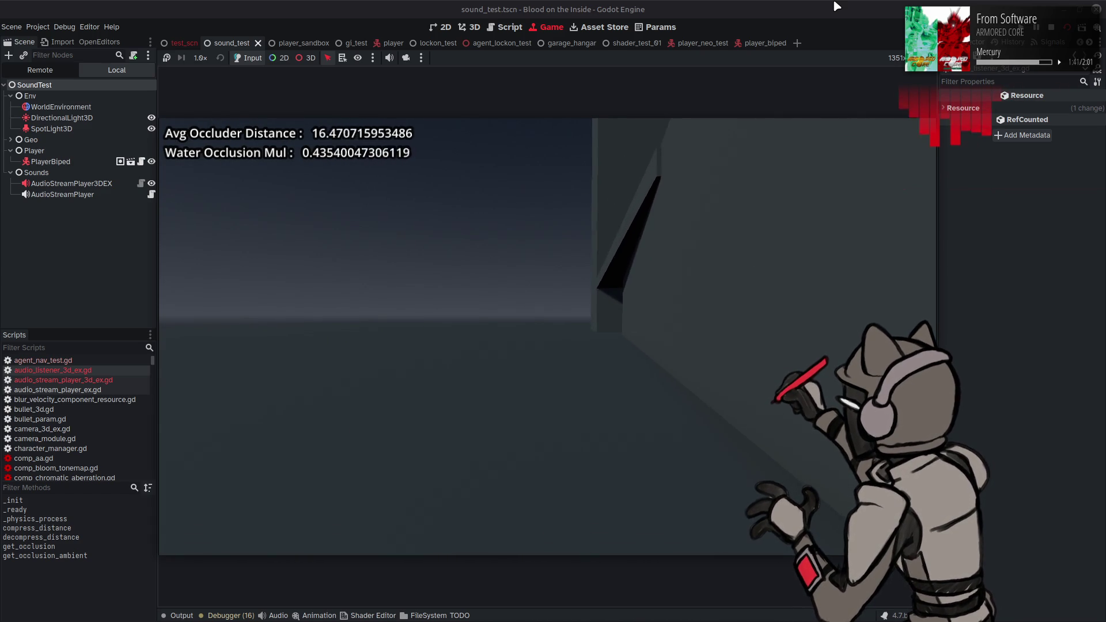
key("a")
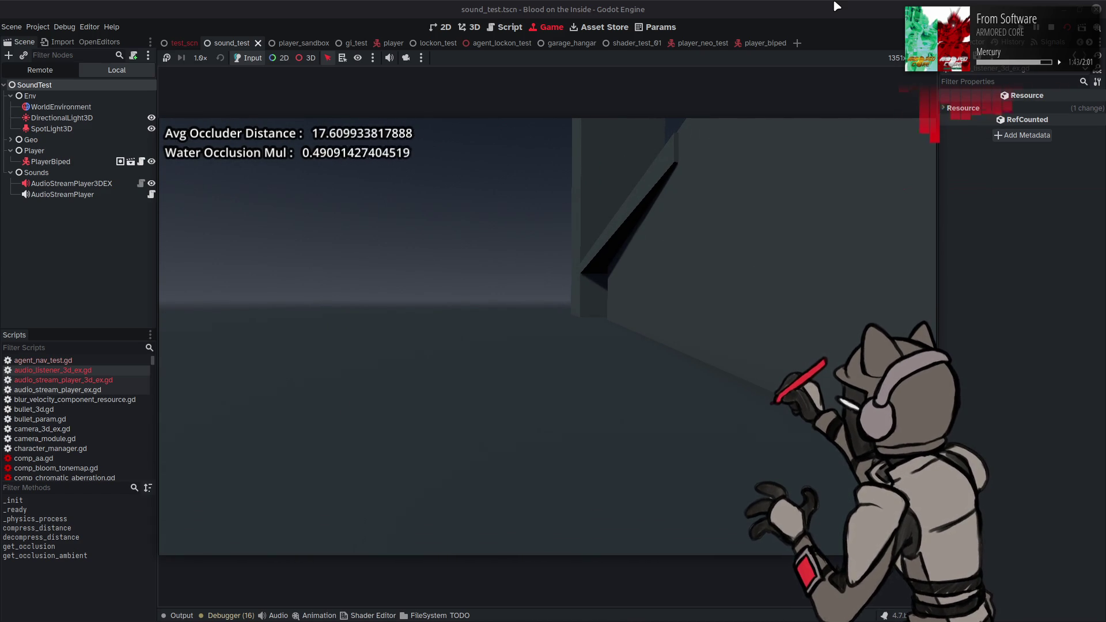
key("ctrl+F3")
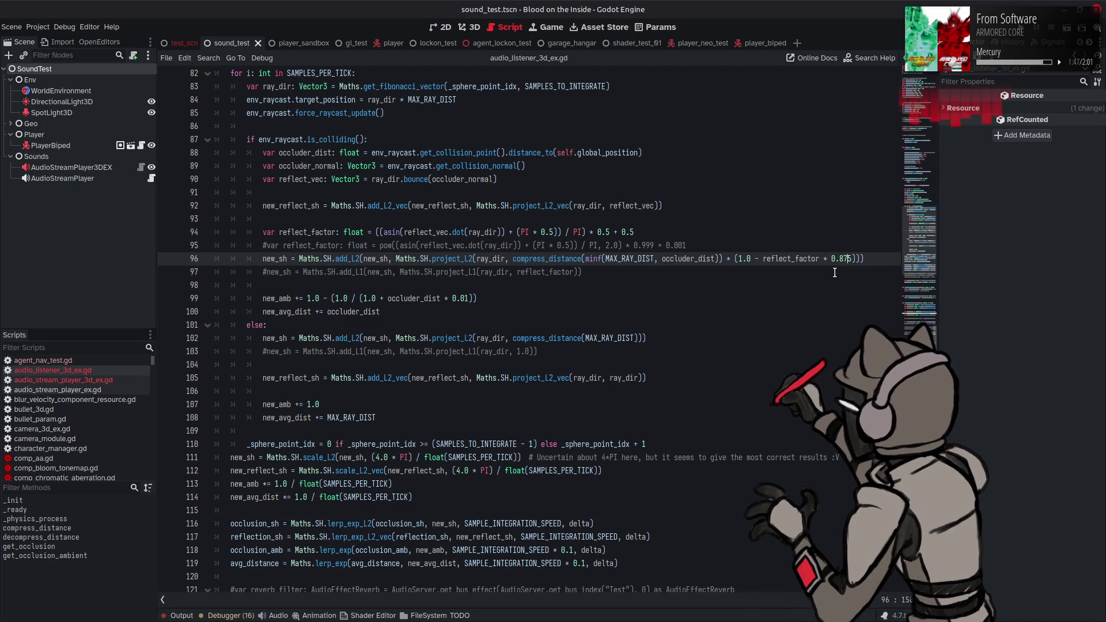
- Lower line 96's reflection weight to 0.75, save, and test-run the scene again
key("ctrl+s")
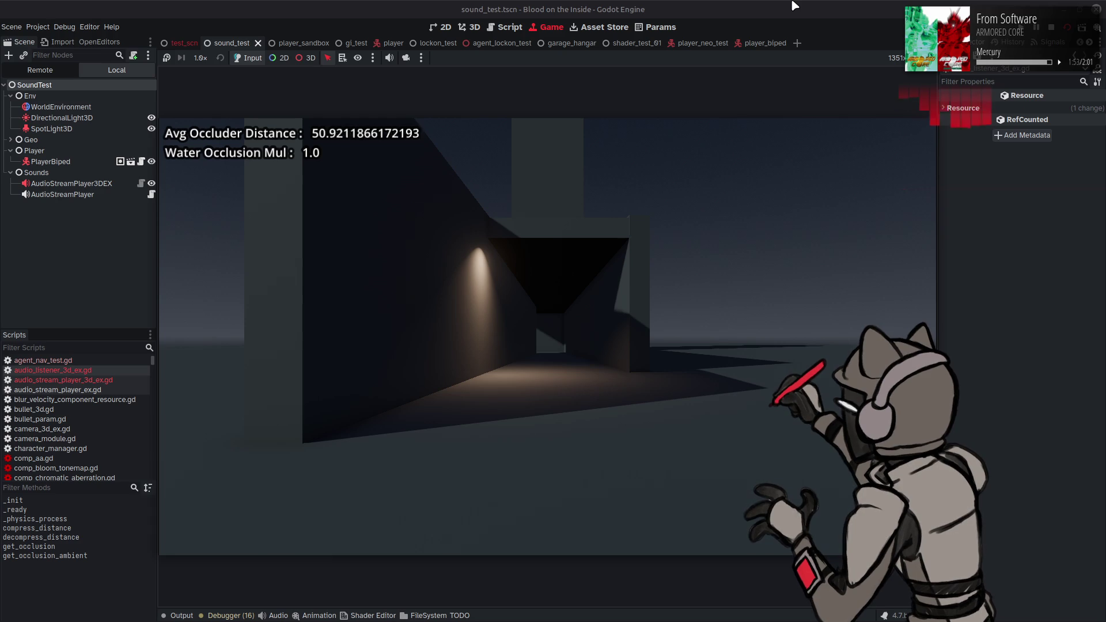
key("F8")
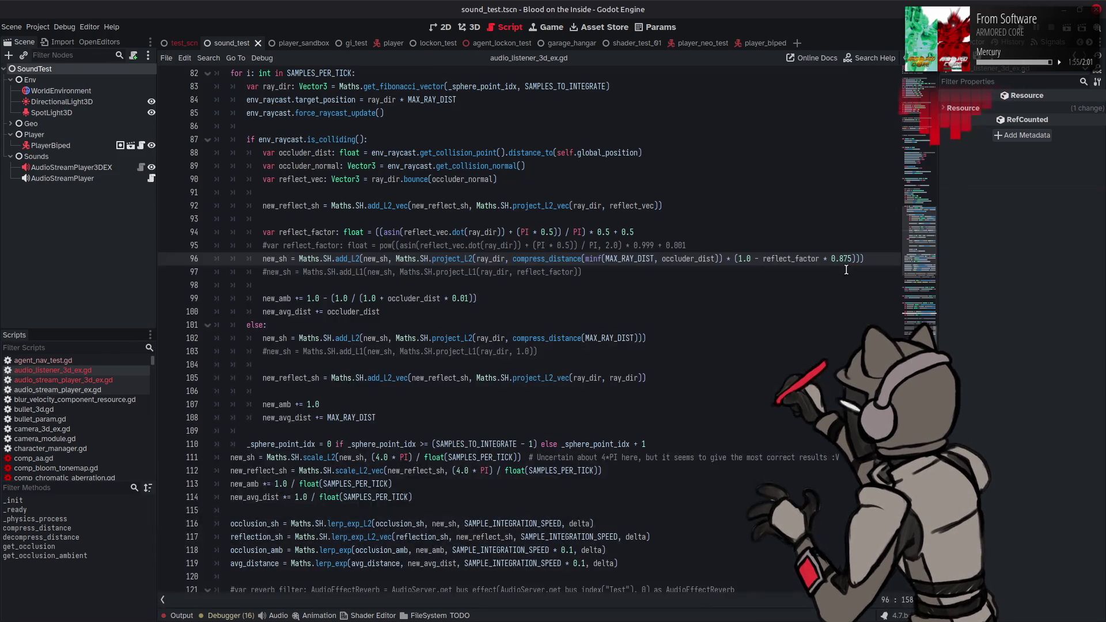
key("BackSpace")
key("ctrl+s")
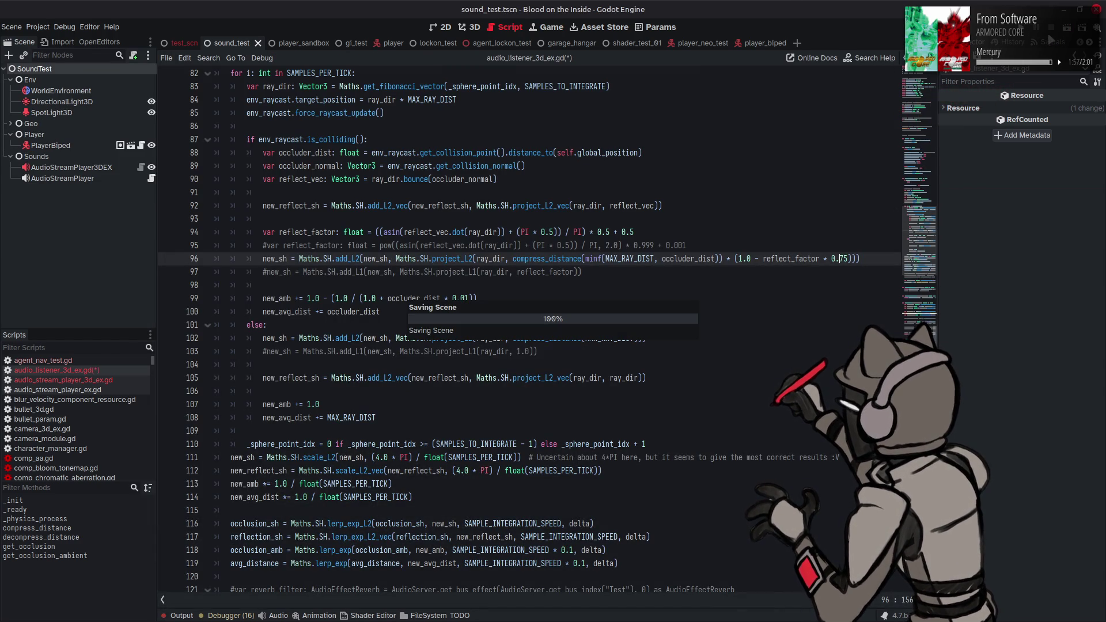
key("F6")
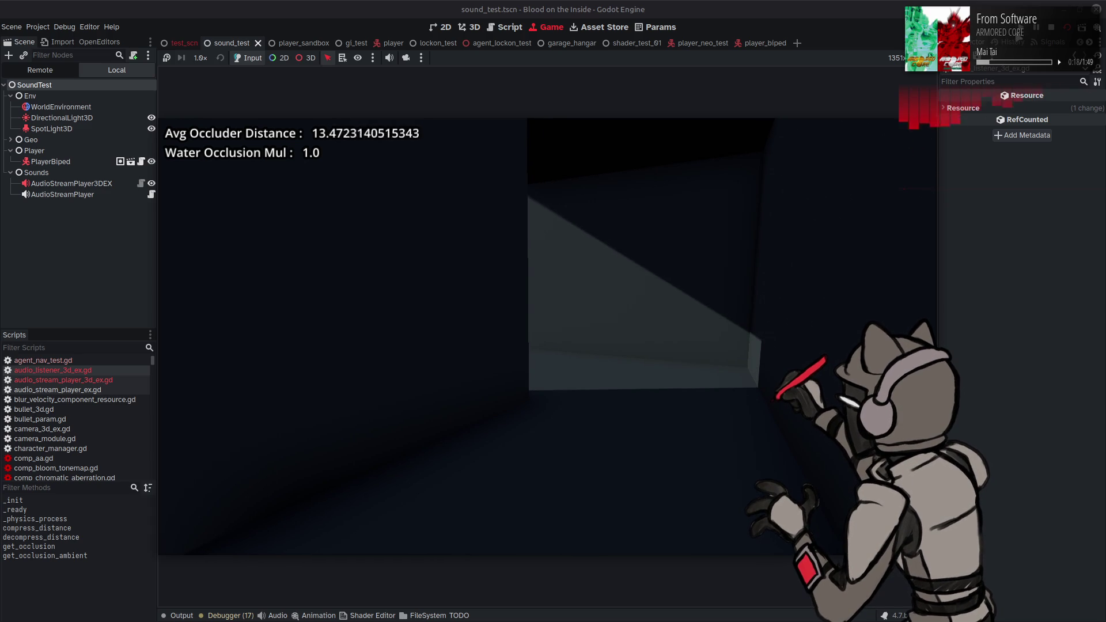
key("F8")
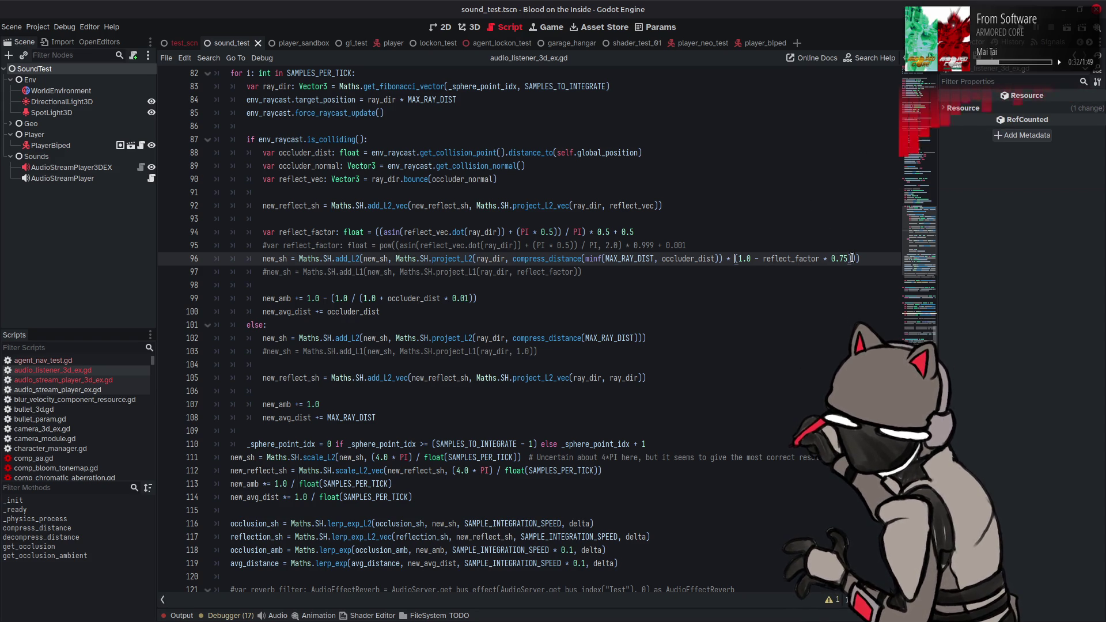
- Delete the ' * (1.0 - reflect_factor * 0.75)' term from line 96 and save
left_click_drag(852, 259, 726, 261)
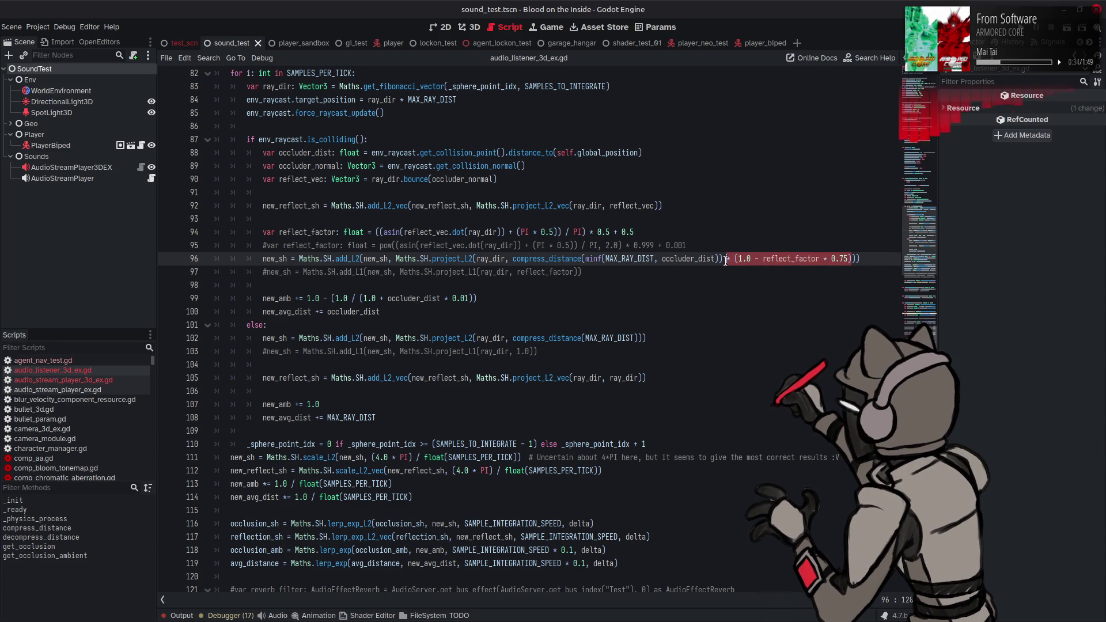
key("BackSpace")
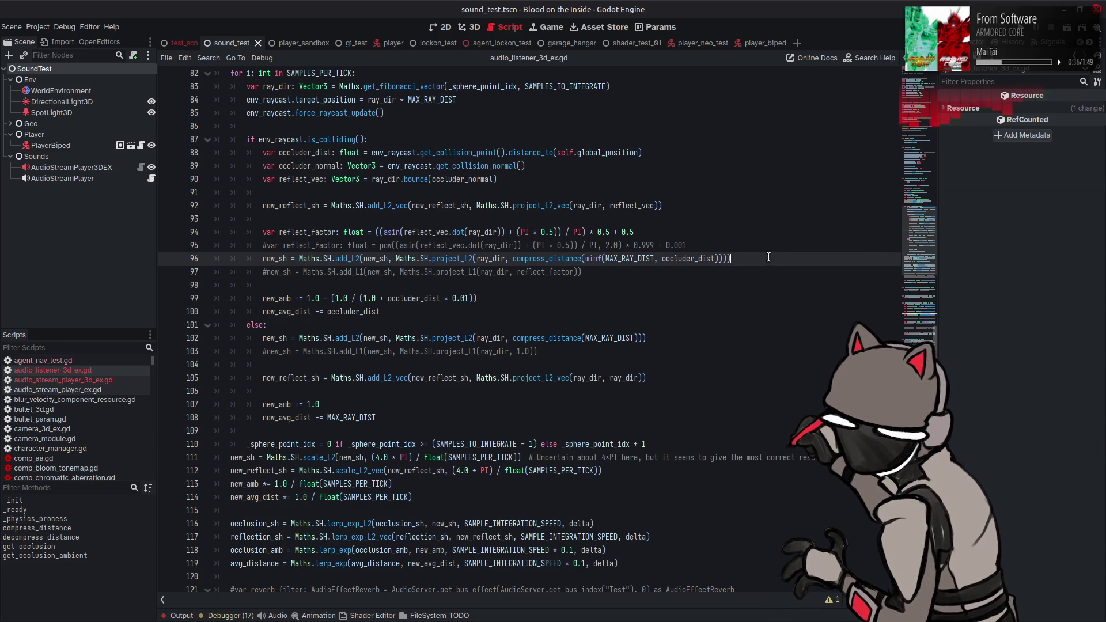
key("ctrl+s")
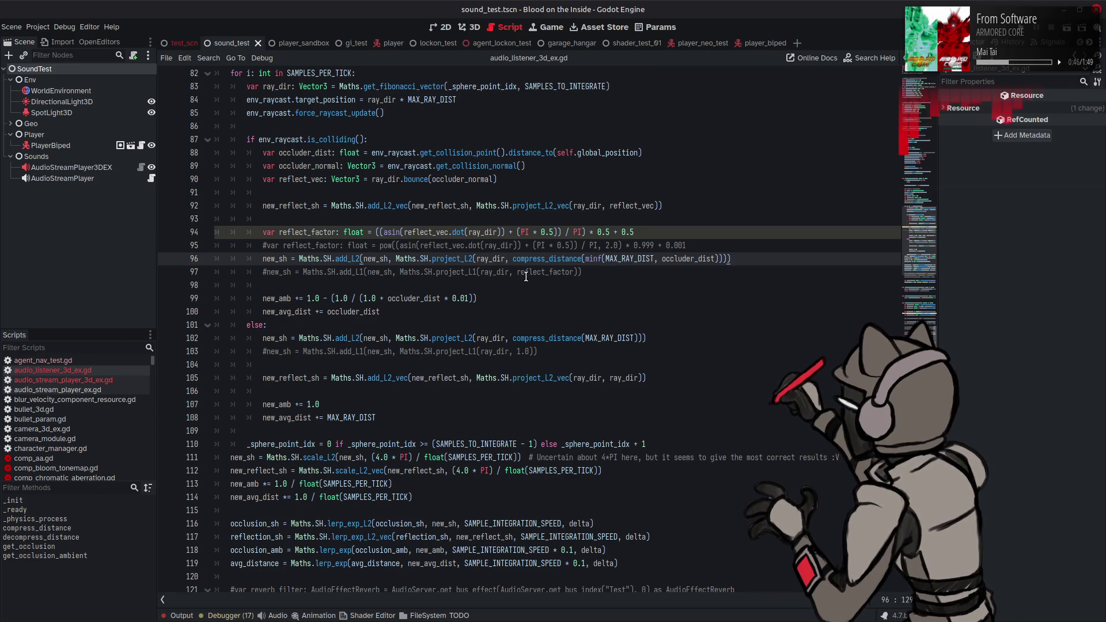
- Comment out the reflect_factor line 94 and the occluder_vec and reflection_factor lines, then save
left_click(262, 232)
type("#")
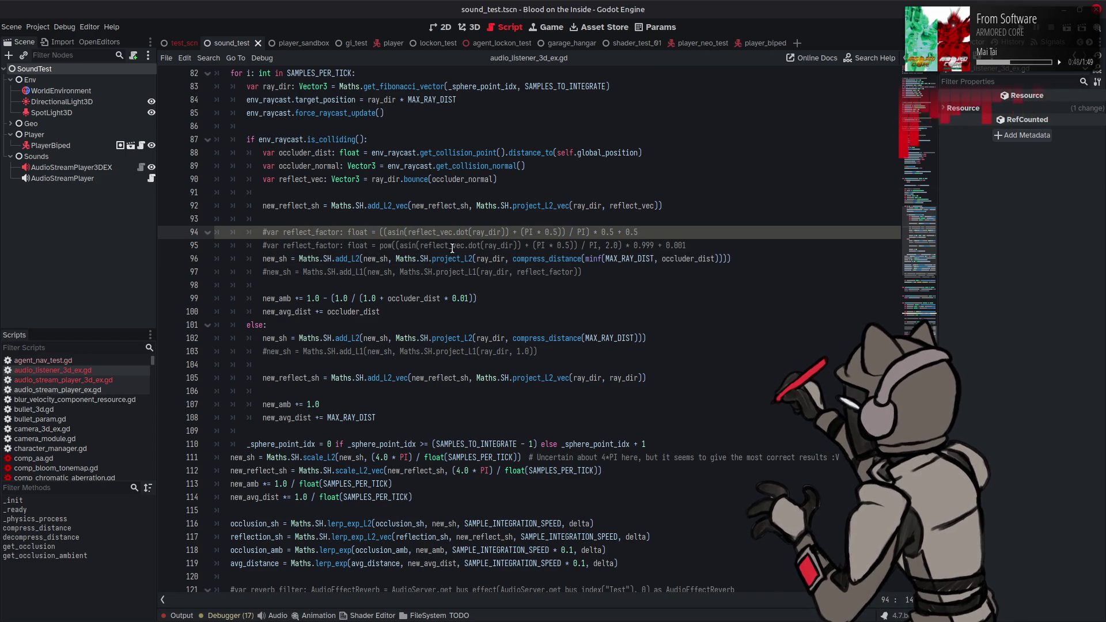
scroll(493, 248, "down", 14)
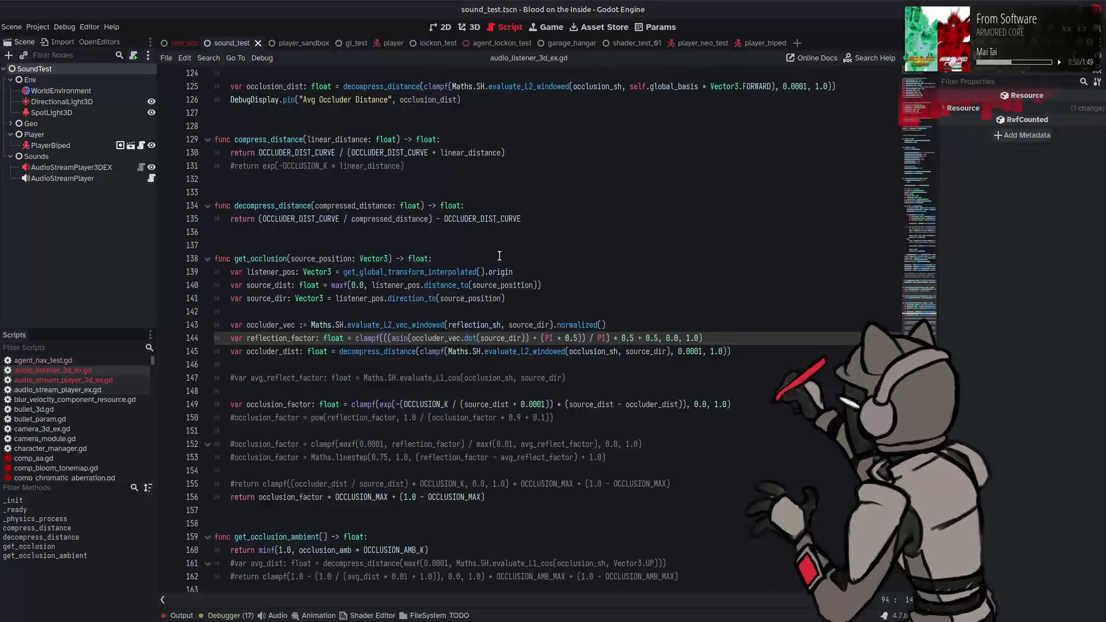
left_click(231, 328)
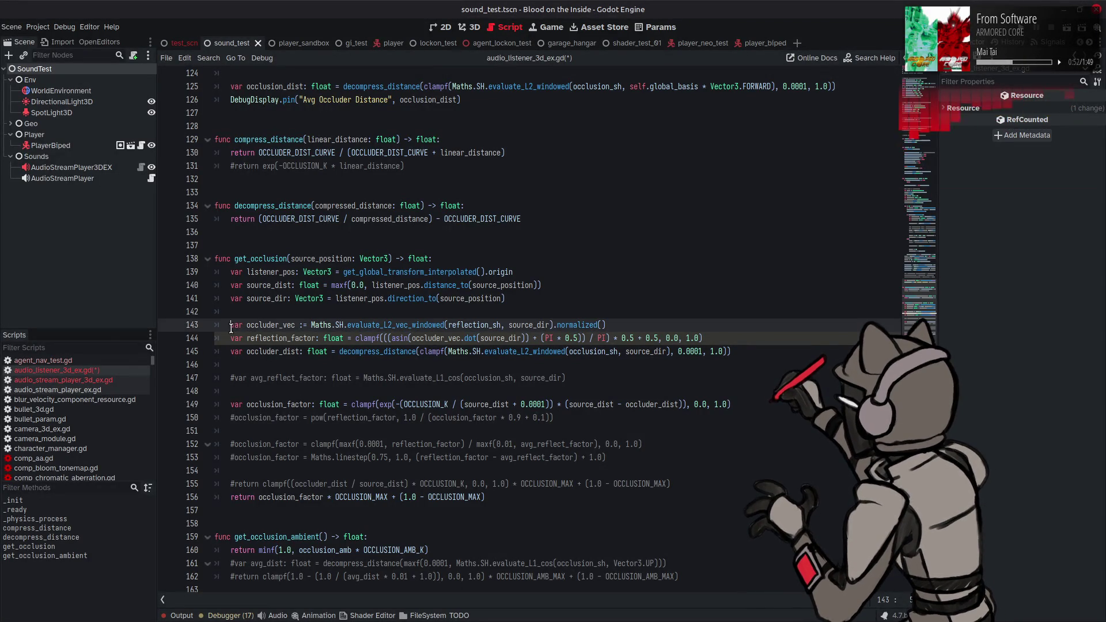
key("ctrl+k")
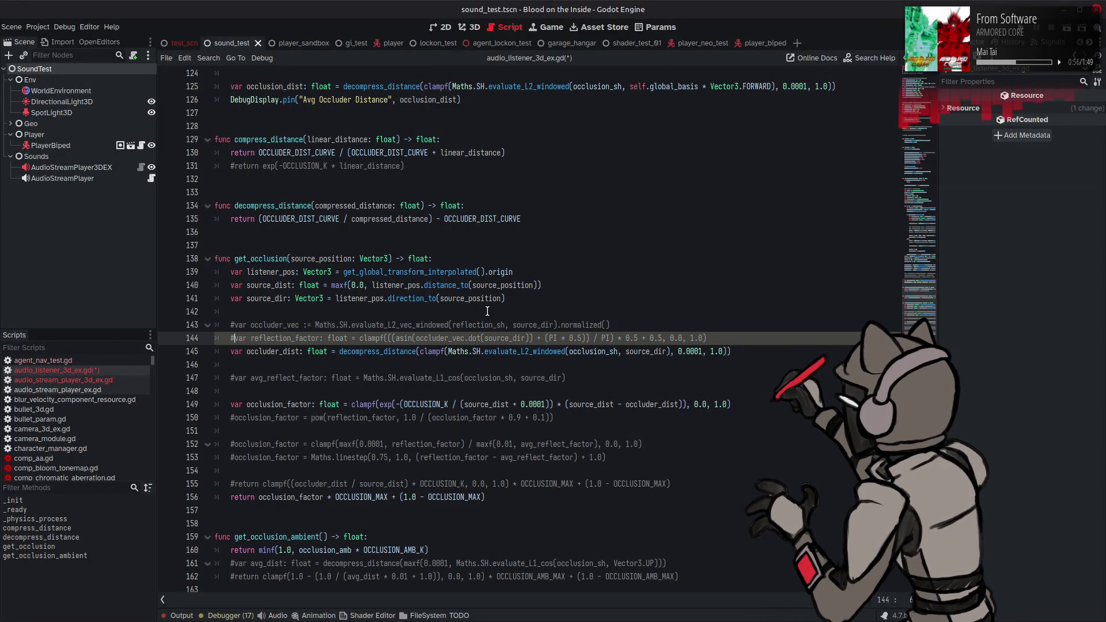
key("ctrl+s")
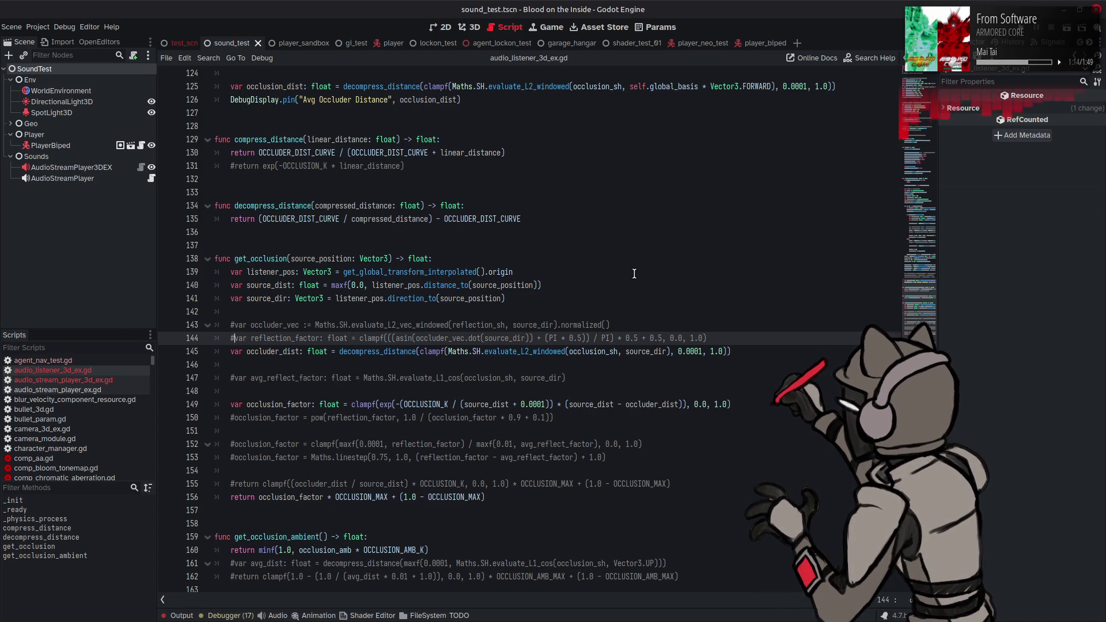
mouse_move(719, 607)
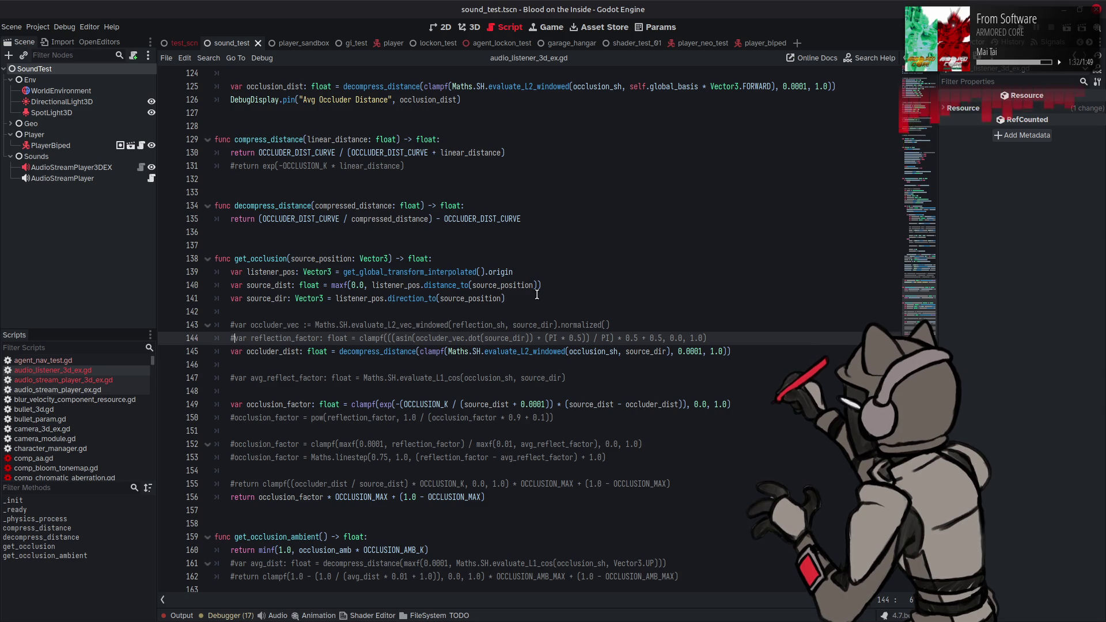
left_click(537, 294)
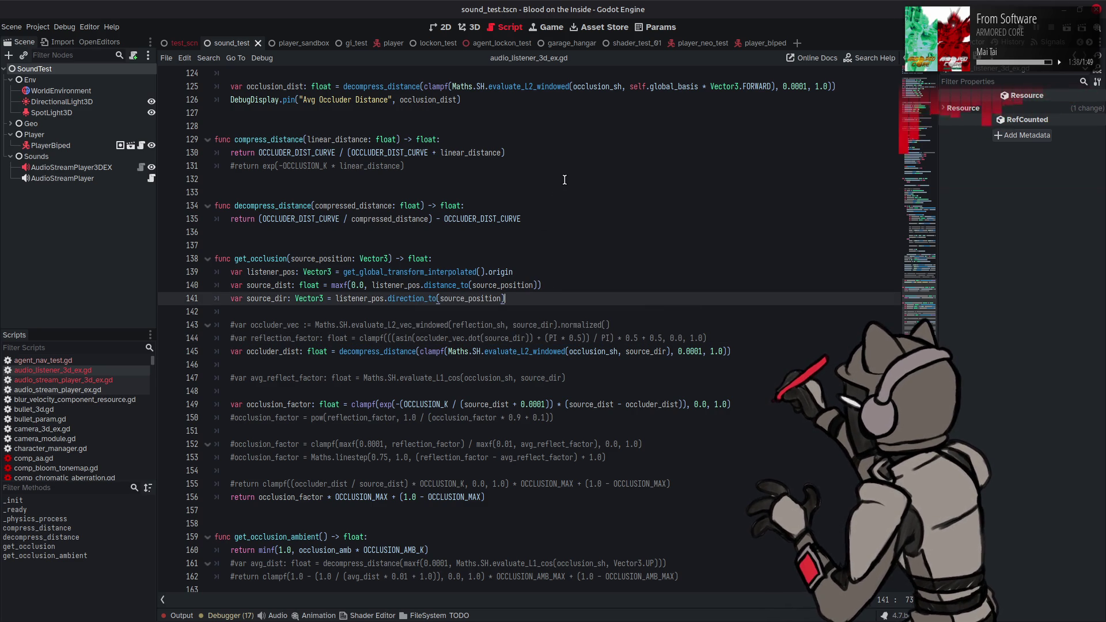
scroll(908, 299, "up", 15)
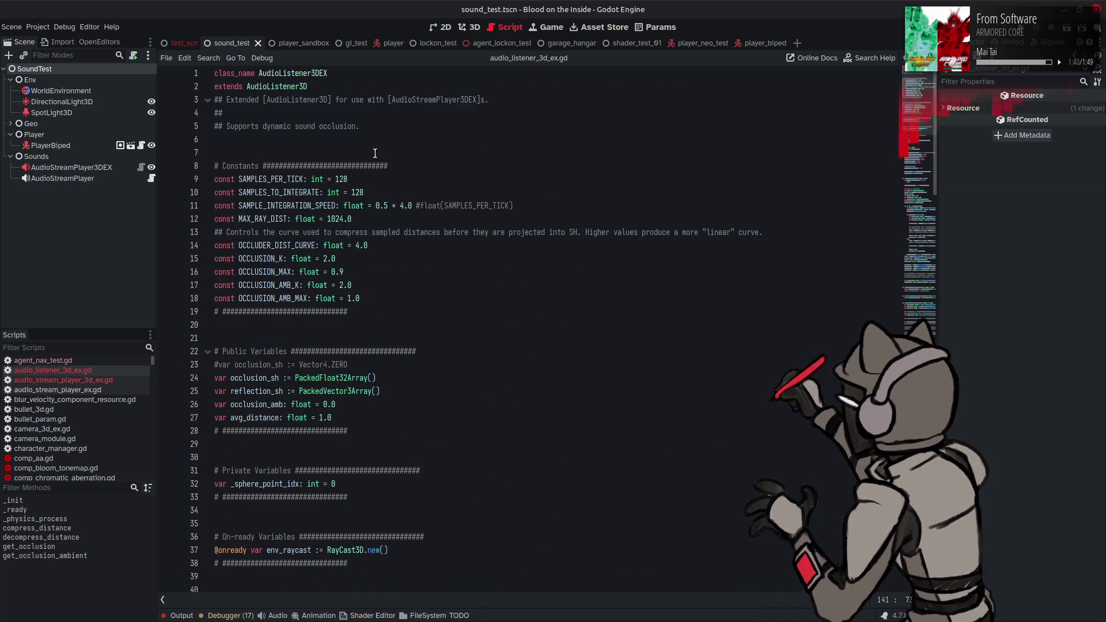
- Set SAMPLES_PER_TICK to 4, base integration speed on it, save, and view garage_hangar in 3D
left_click(420, 206)
key("BackSpace")
key("BackSpace")
key("BackSpace")
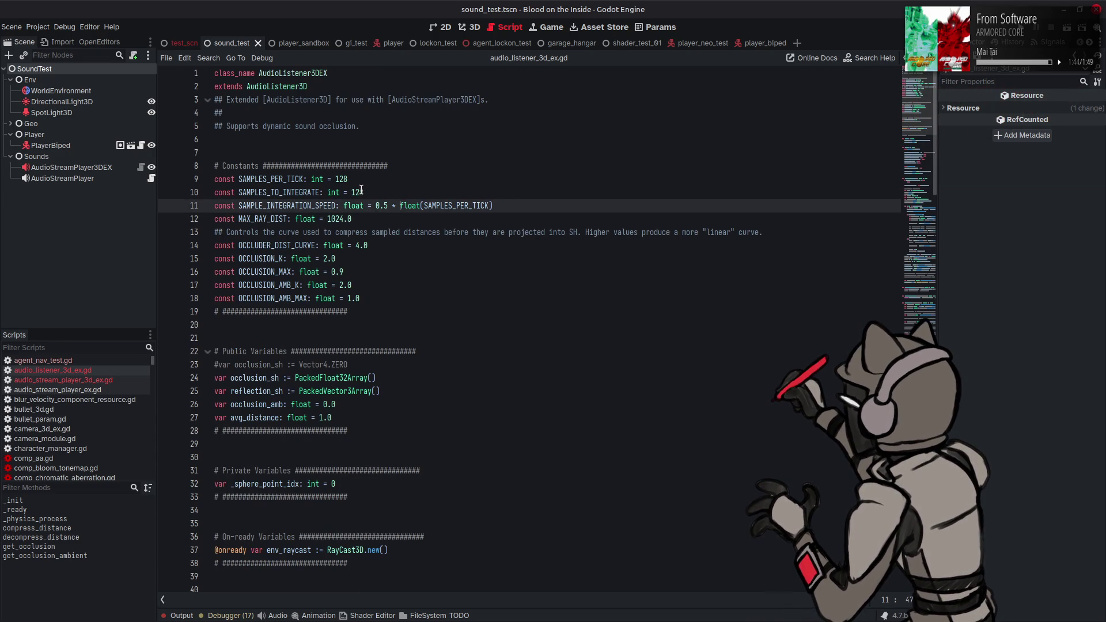
left_click(344, 180)
type("4")
key("ctrl+s")
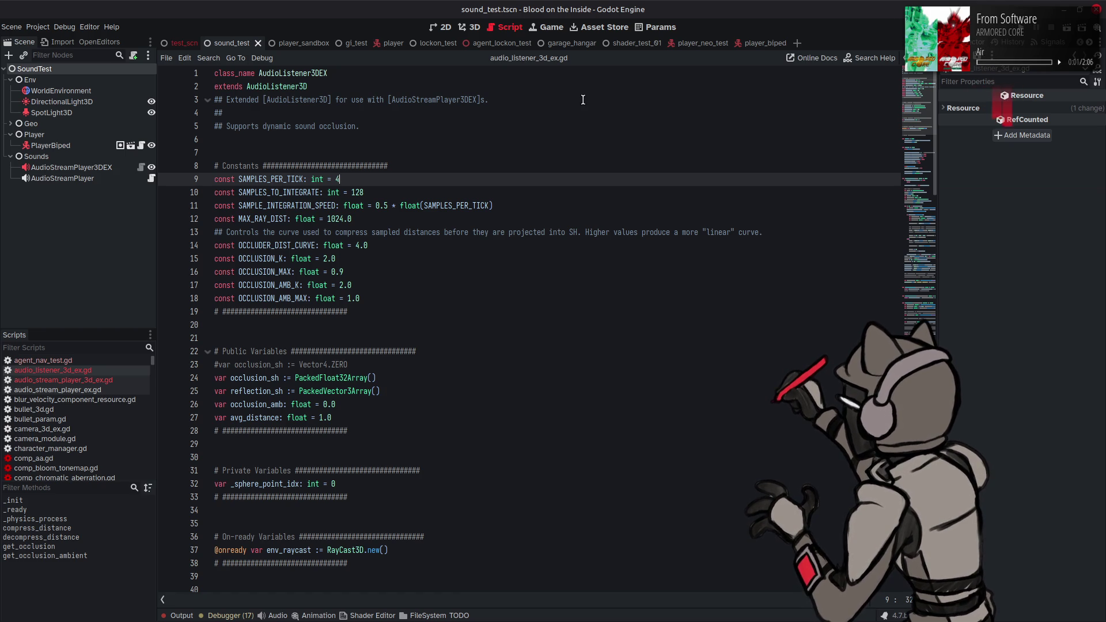
left_click(567, 44)
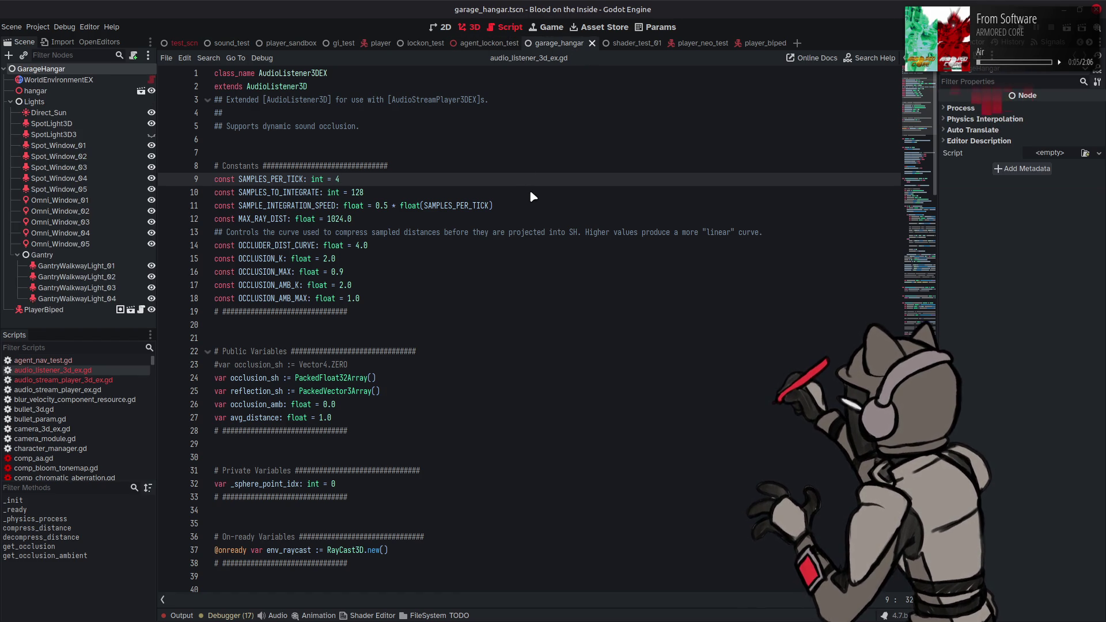
key("ctrl+F2")
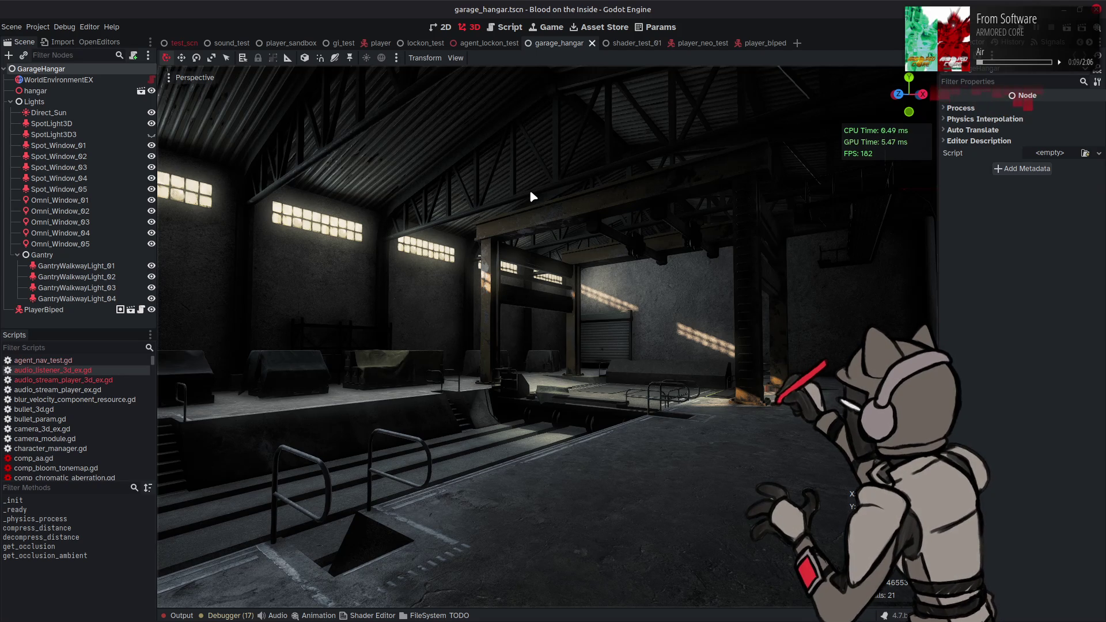
- Inspect the Spot_Window_02 light, then WorldEnvironmentEX's Compositor effects
left_click(79, 157)
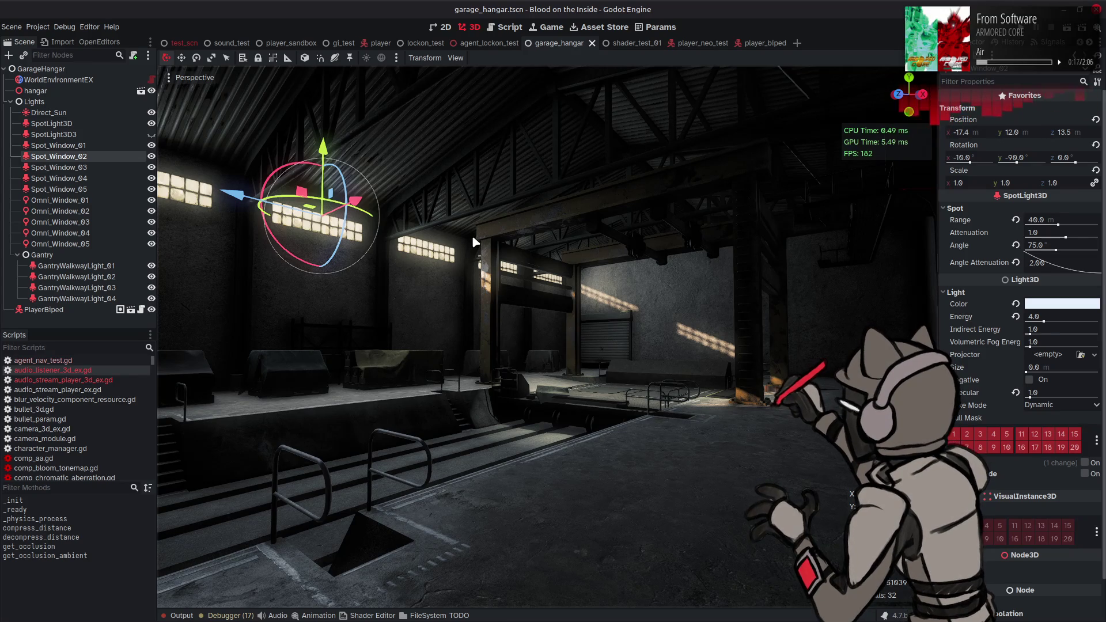
scroll(472, 235, "down", 3)
left_click(516, 248)
scroll(515, 249, "up", 5)
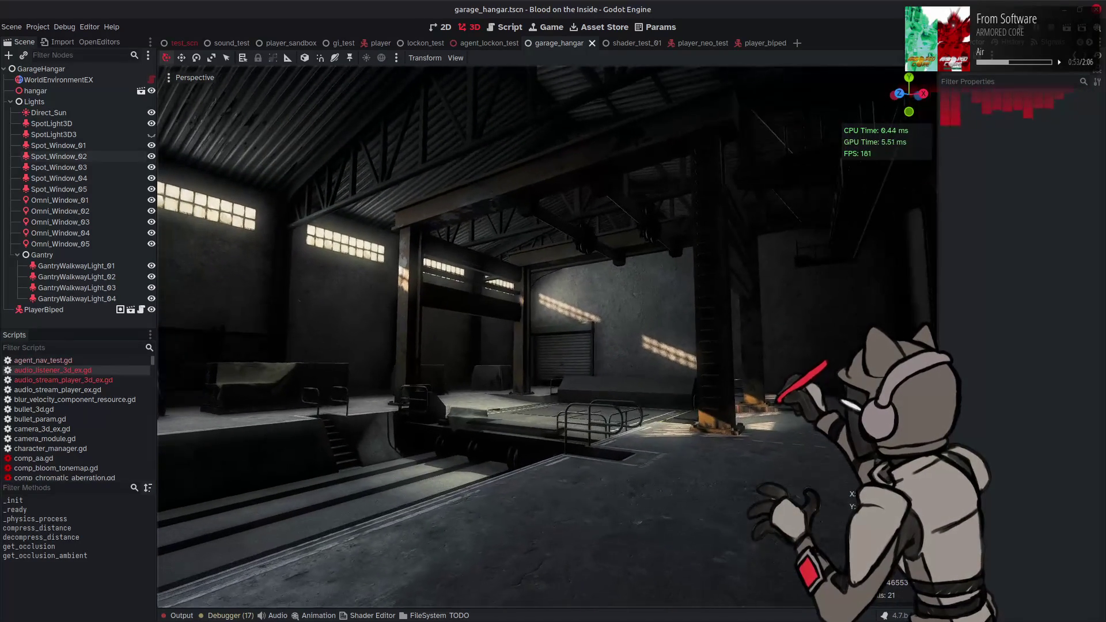
left_click(103, 80)
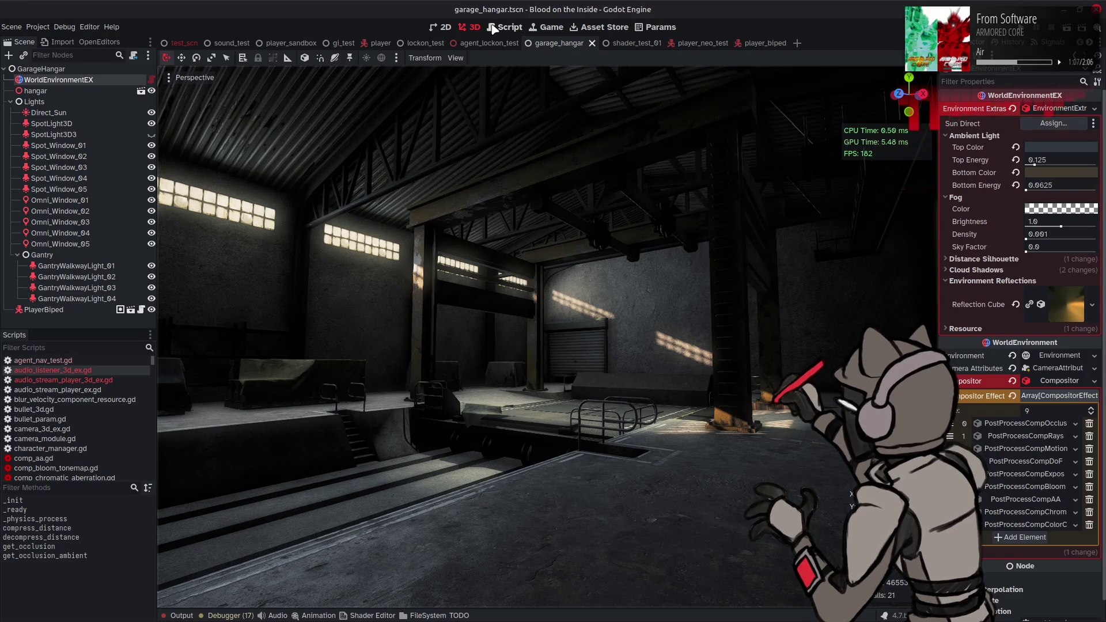
- Return to the Script editor and open comp_aa.gd
key("ctrl+F3")
scroll(84, 400, "down", 1)
left_click(34, 428)
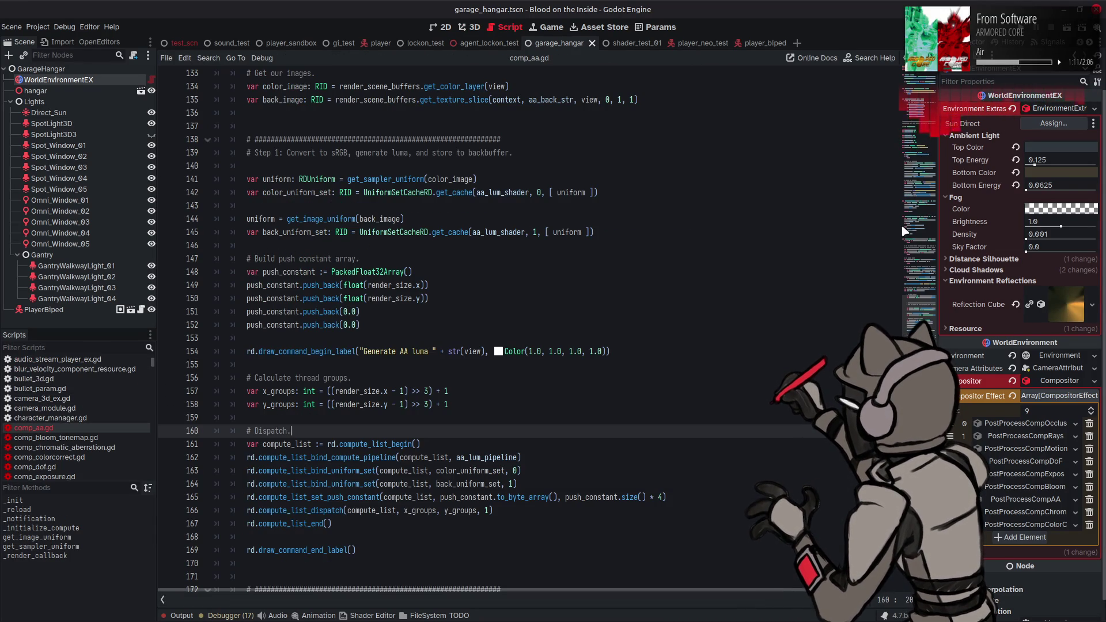
- Jump to comp_aa.gd's top, inspect the PostProcessCompAA class name, and show the FileSystem dock
left_click(902, 92)
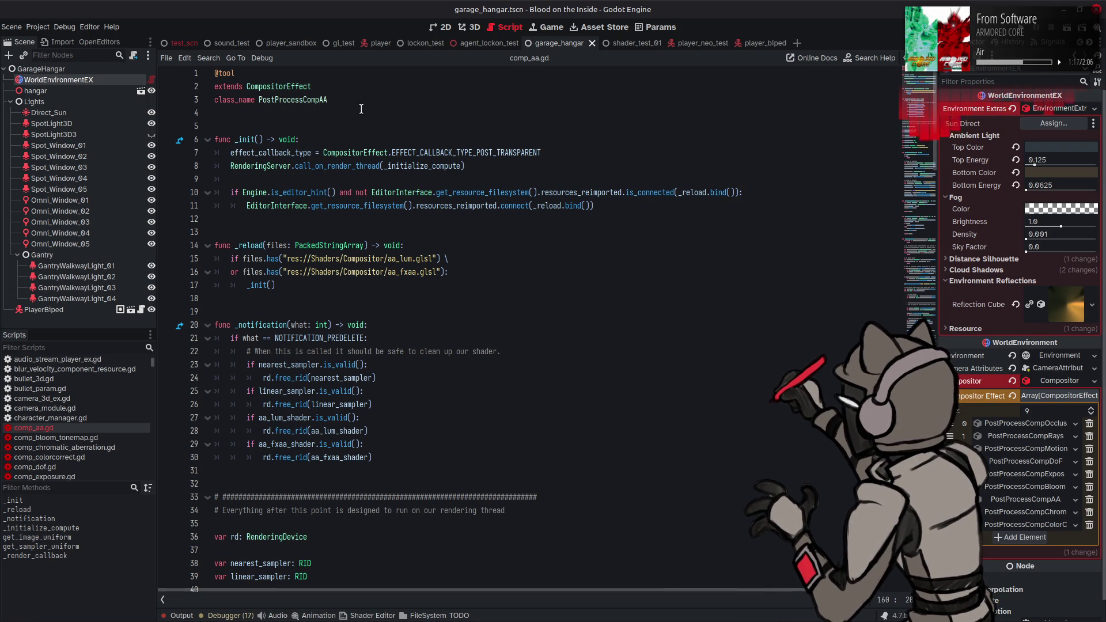
double_click(306, 101)
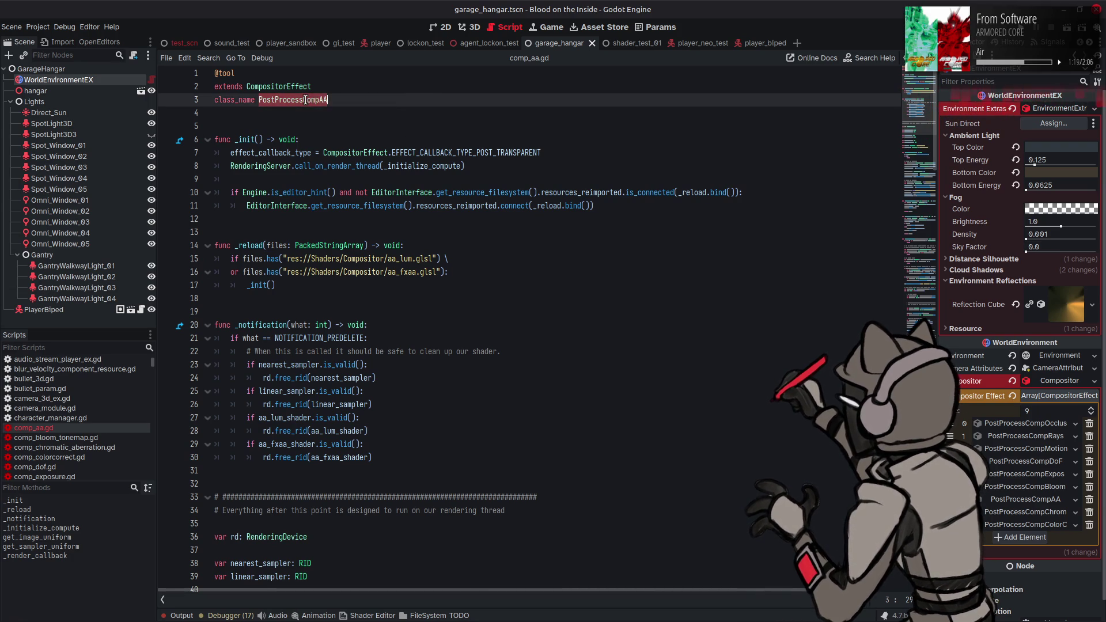
right_click(306, 102)
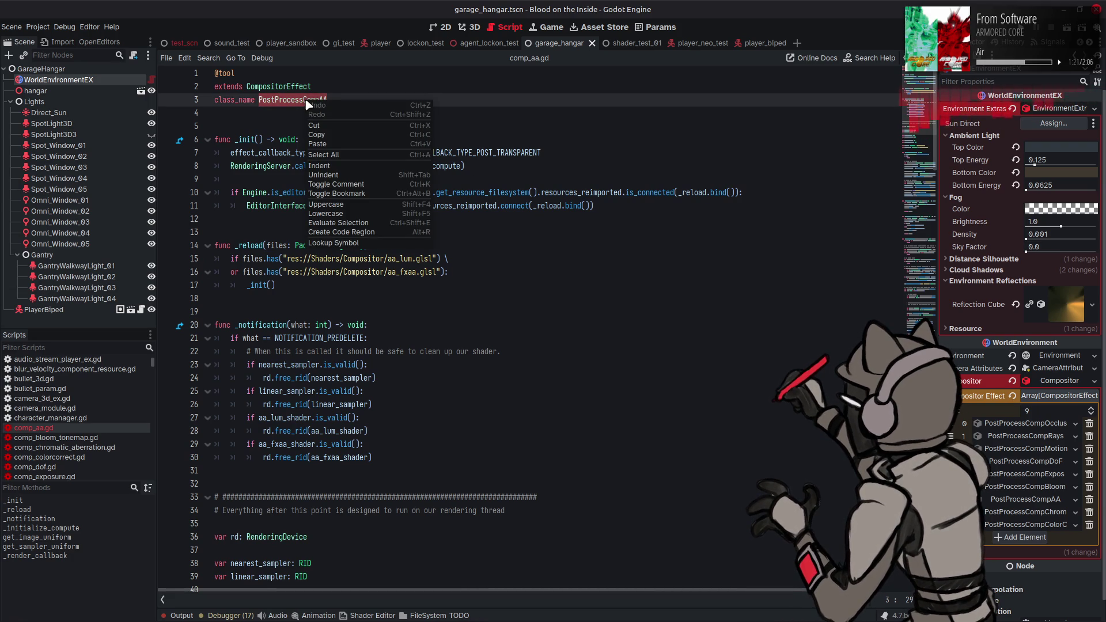
left_click(283, 109)
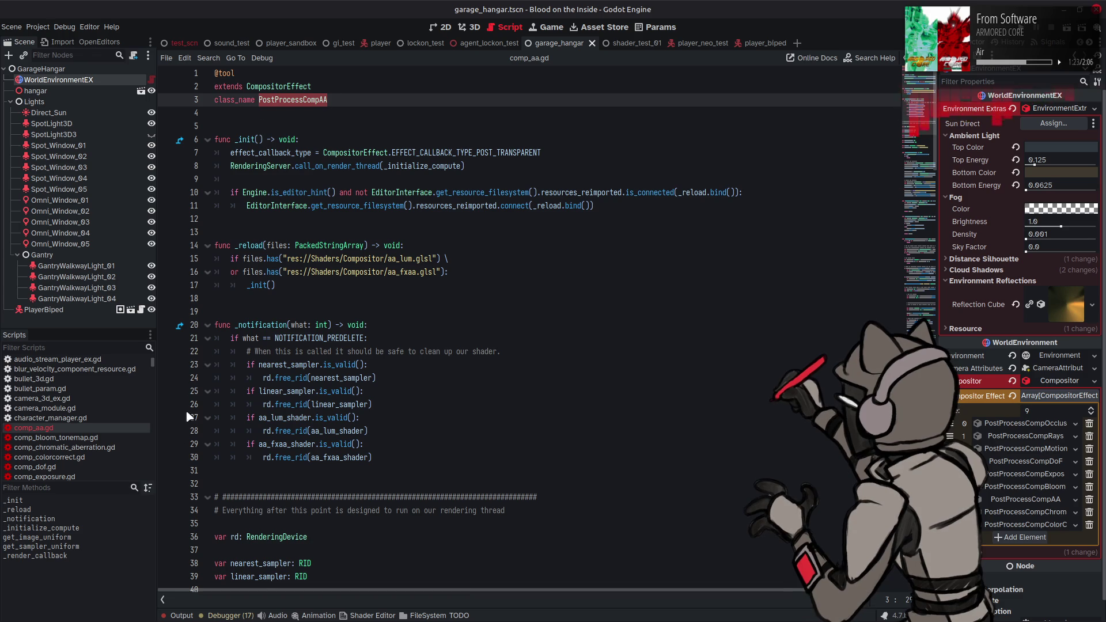
left_click(426, 616)
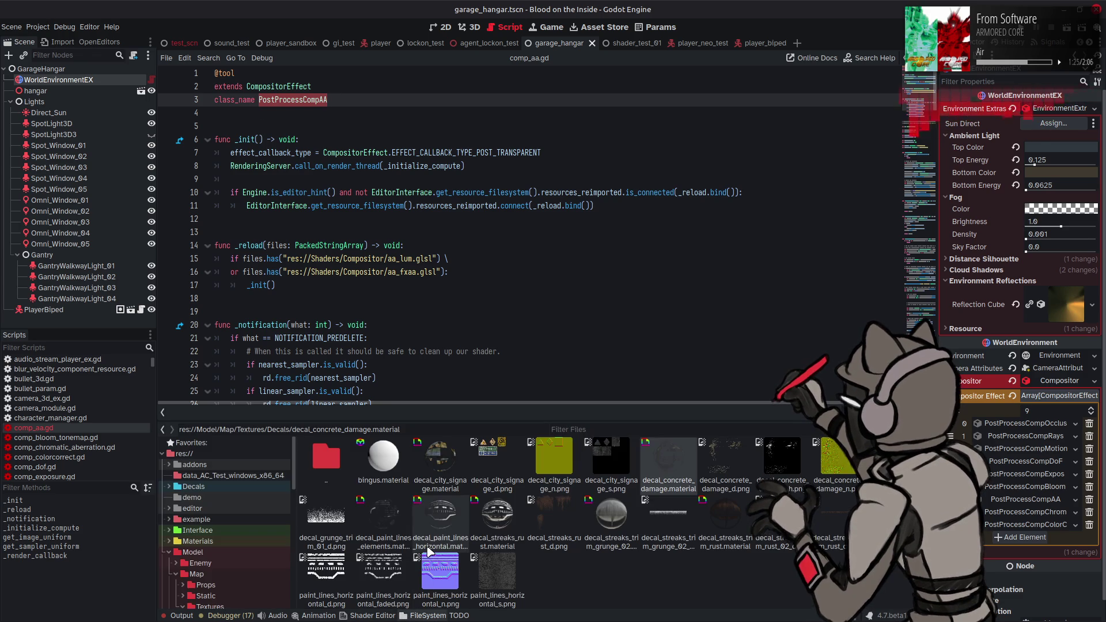
- Browse to res://Shaders/Compositor and check comp_aa.gd's dependencies, finding none
scroll(251, 525, "down", 10)
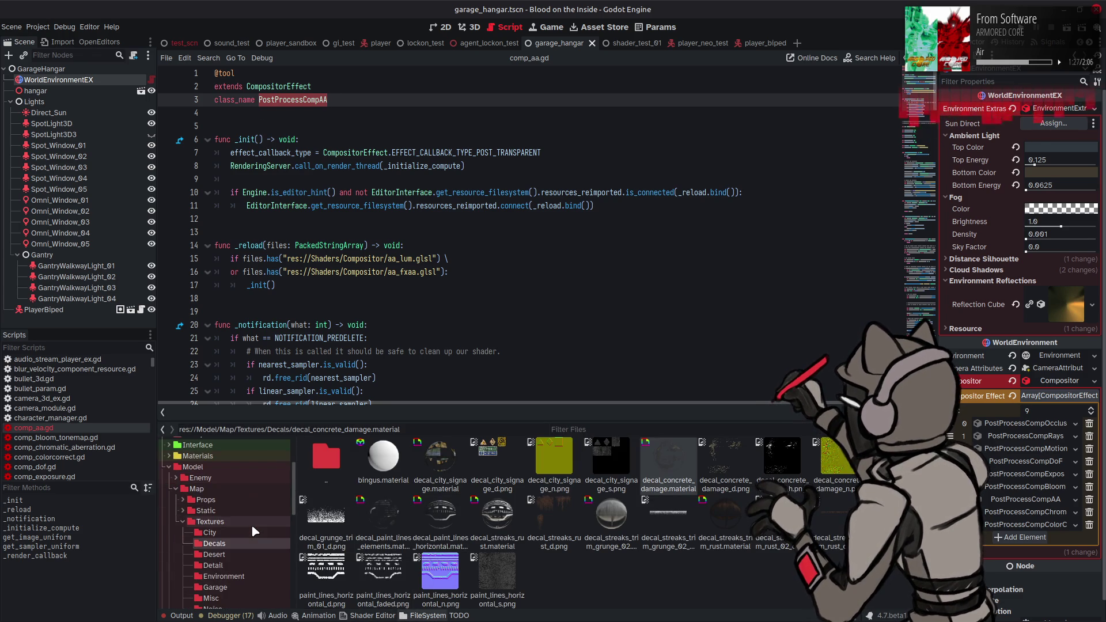
scroll(251, 524, "up", 2)
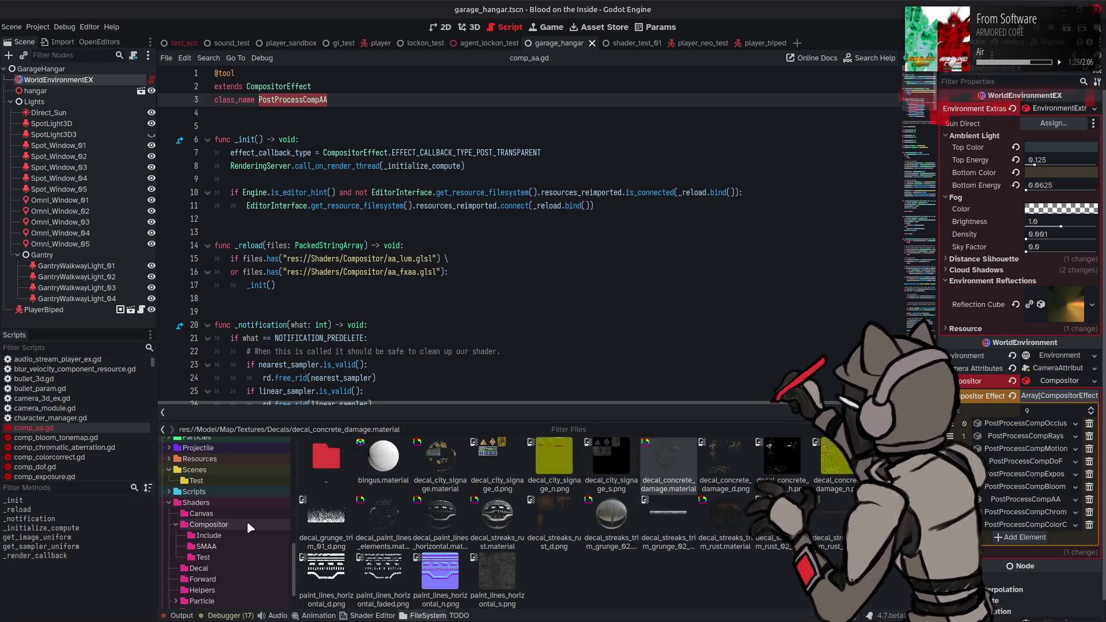
left_click(243, 524)
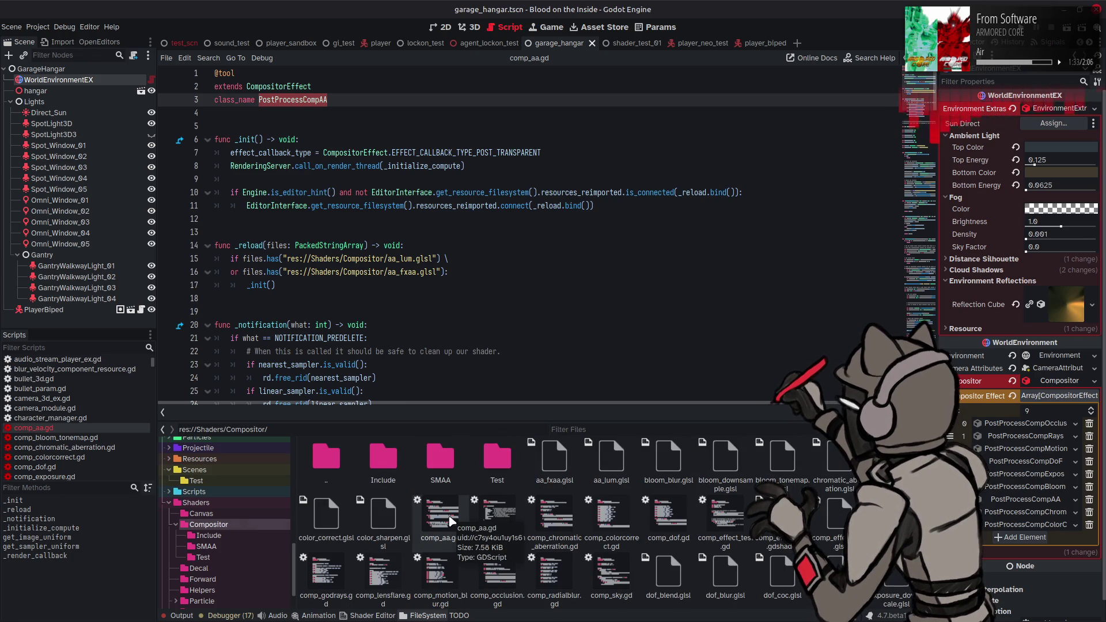
right_click(450, 520)
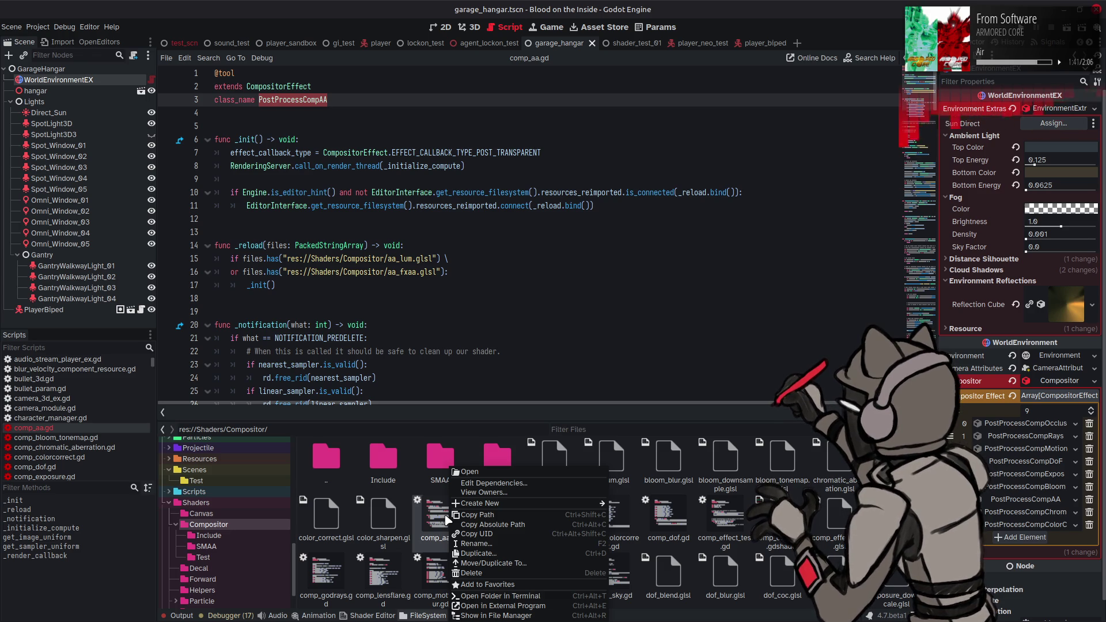
left_click(481, 484)
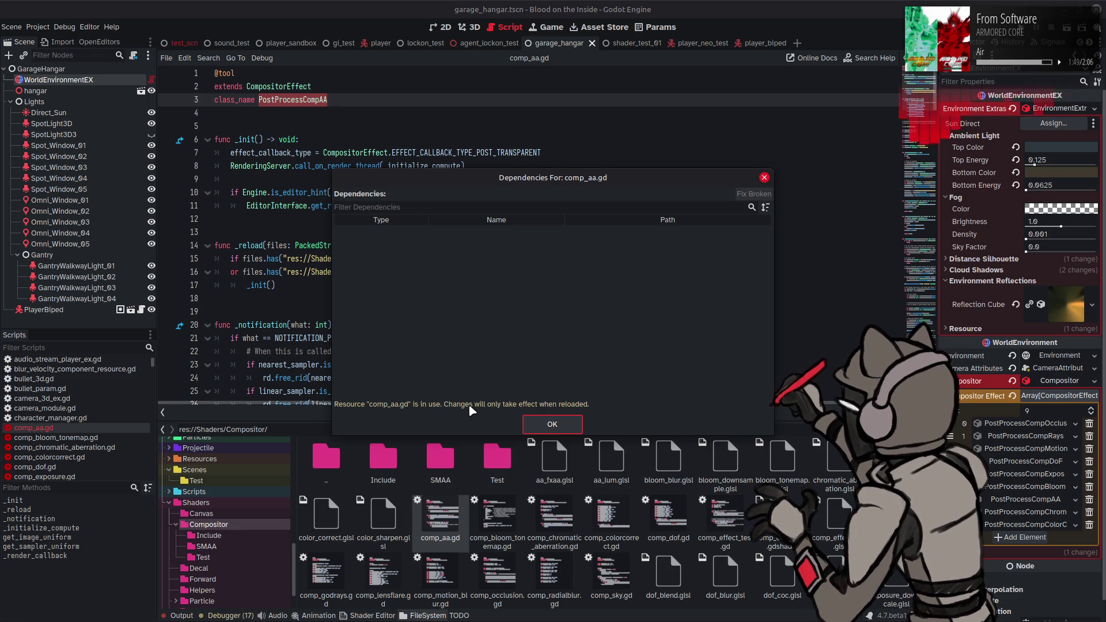
left_click(559, 422)
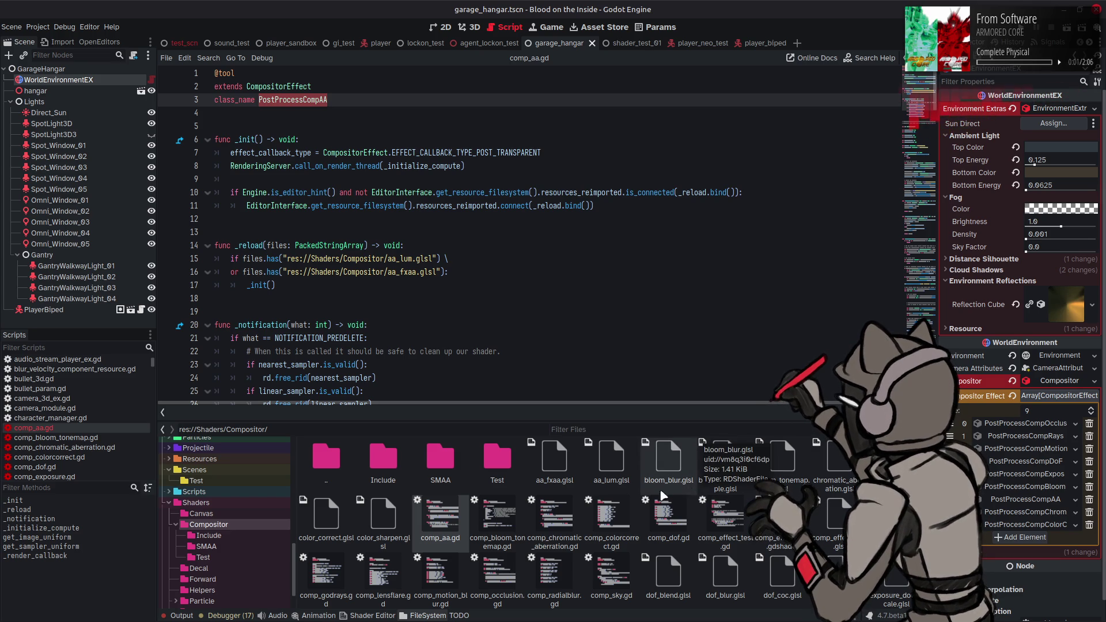
double_click(499, 570)
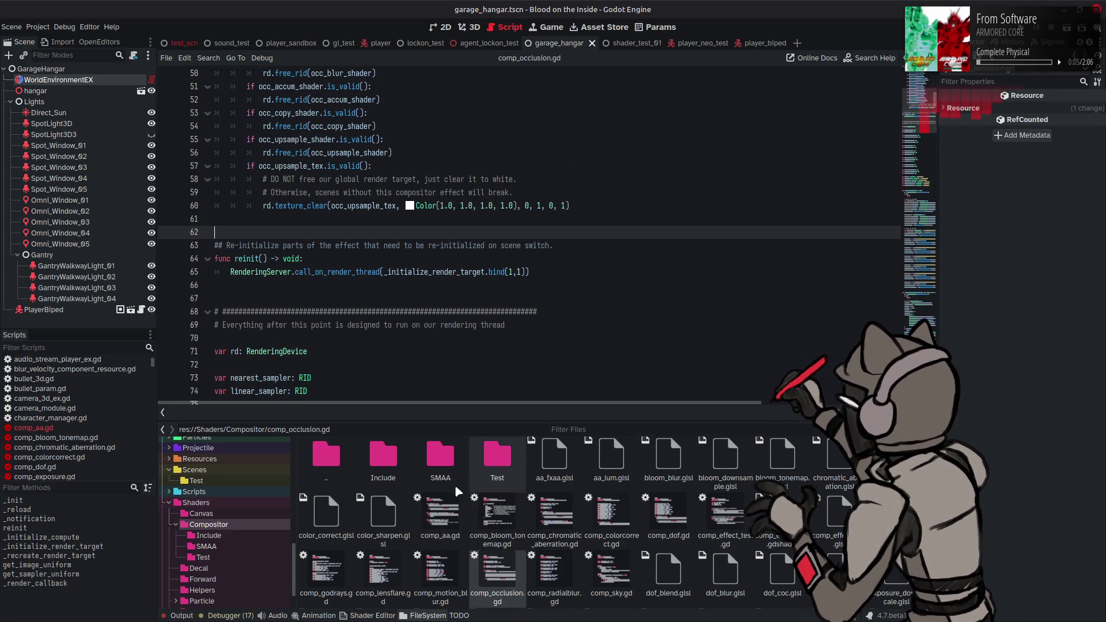
double_click(440, 514)
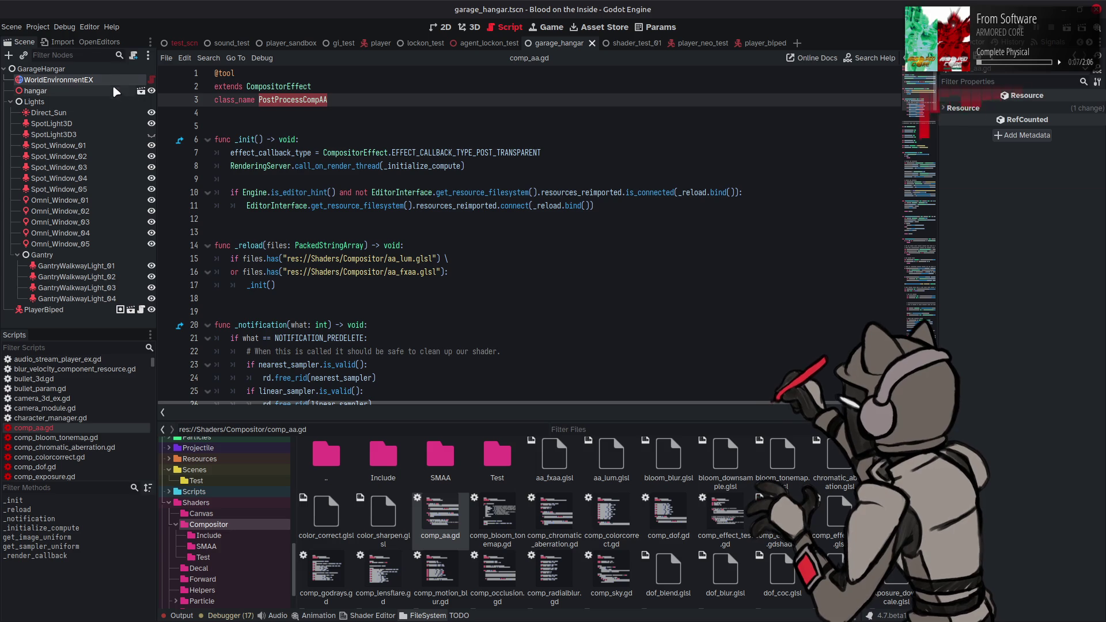
left_click(109, 81)
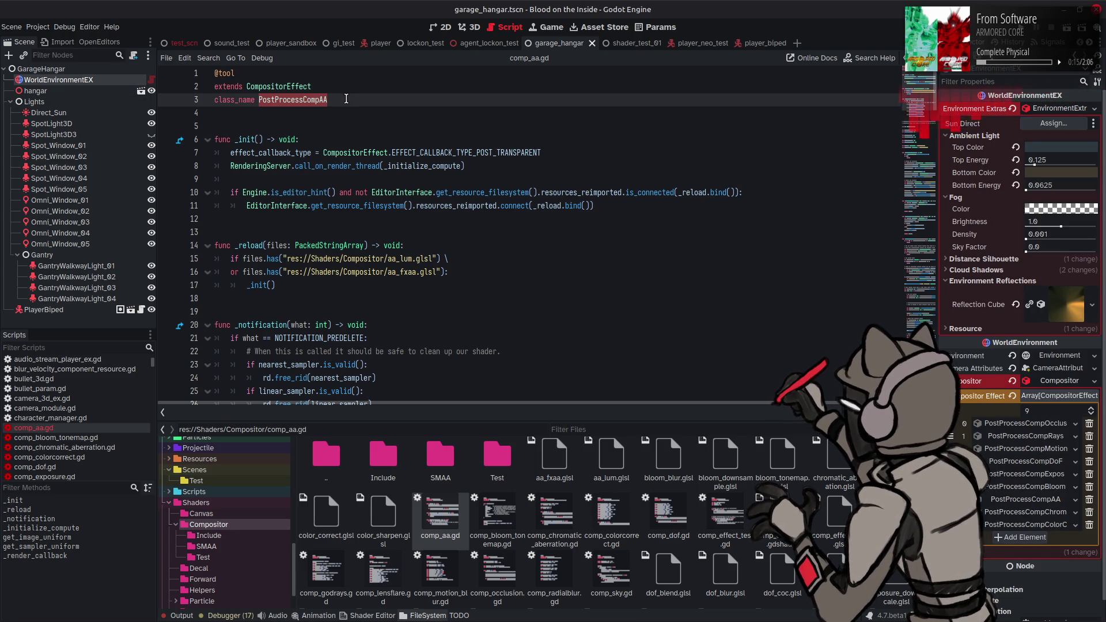
left_click(346, 99)
double_click(309, 99)
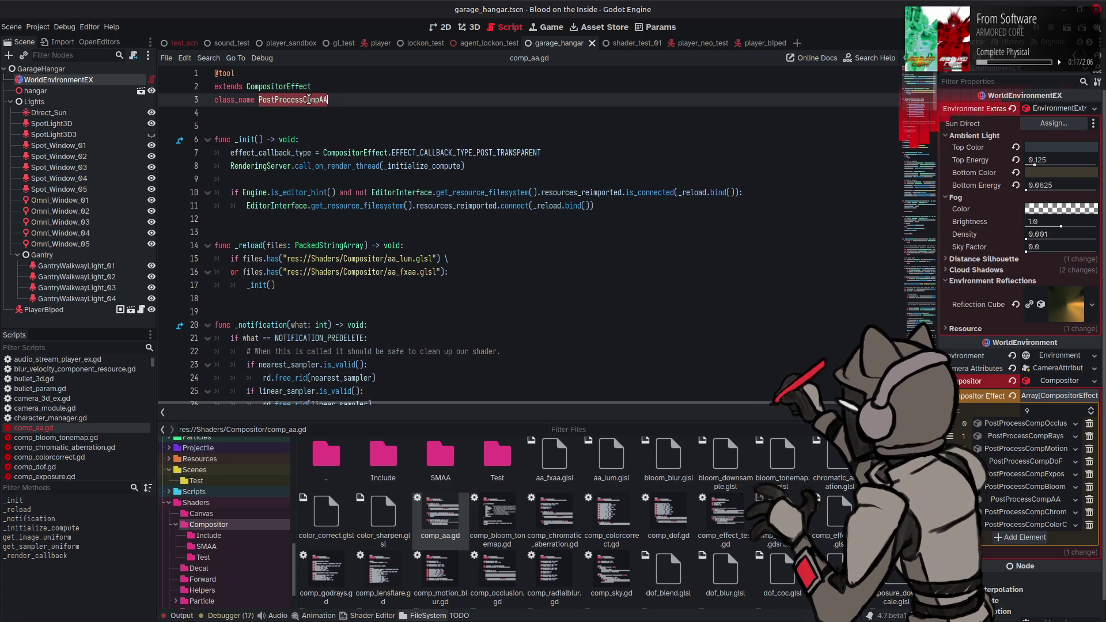
left_click(351, 98)
left_click_drag(304, 100, 276, 98)
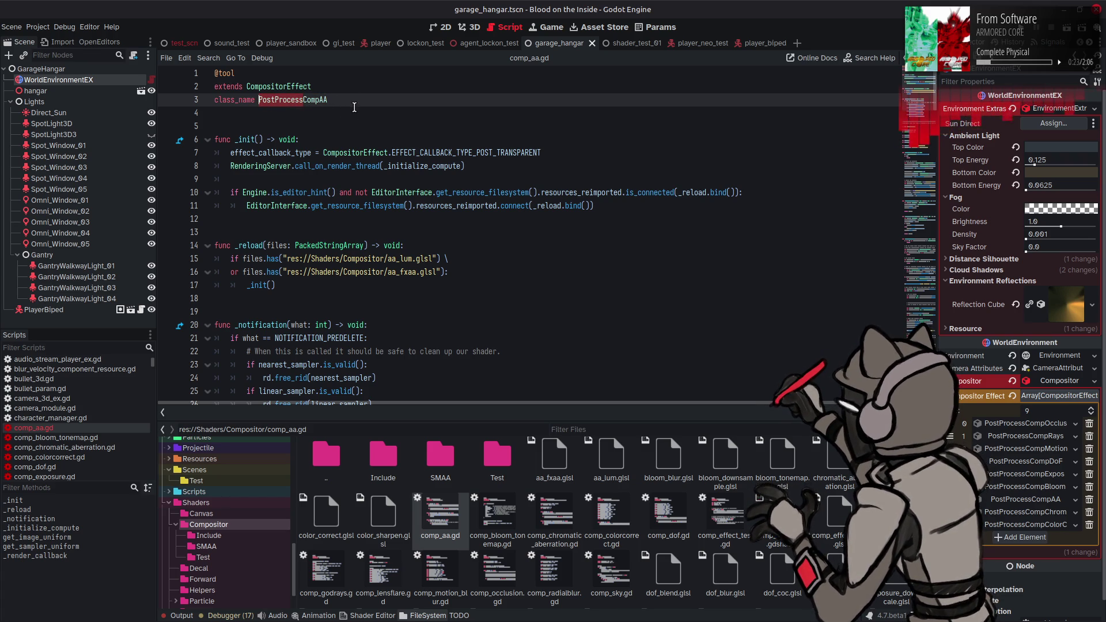
mouse_move(123, 620)
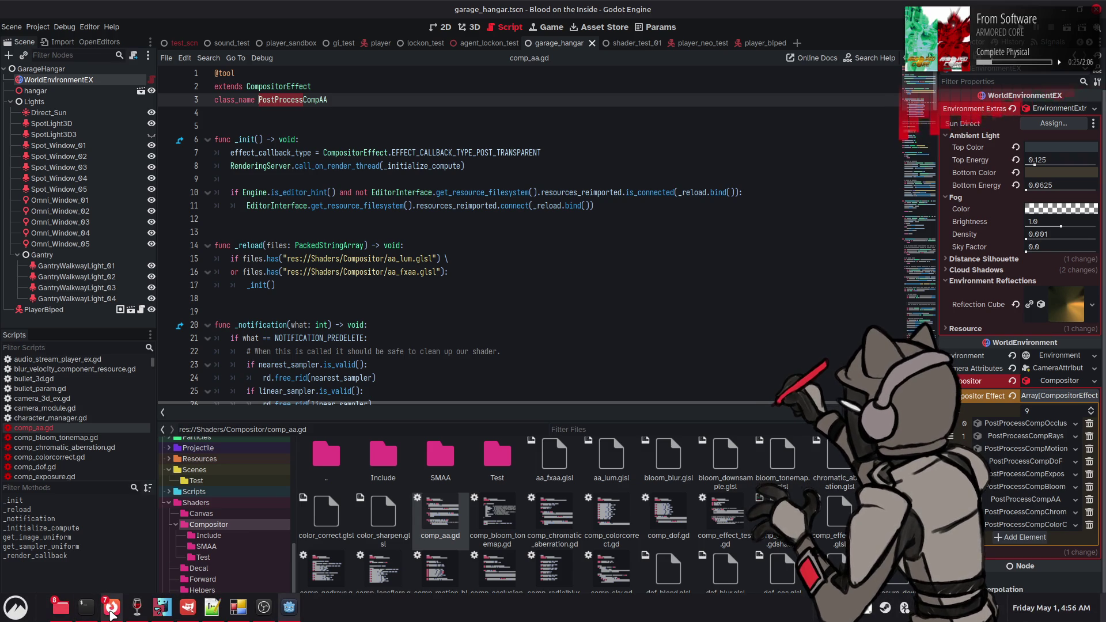
mouse_move(112, 612)
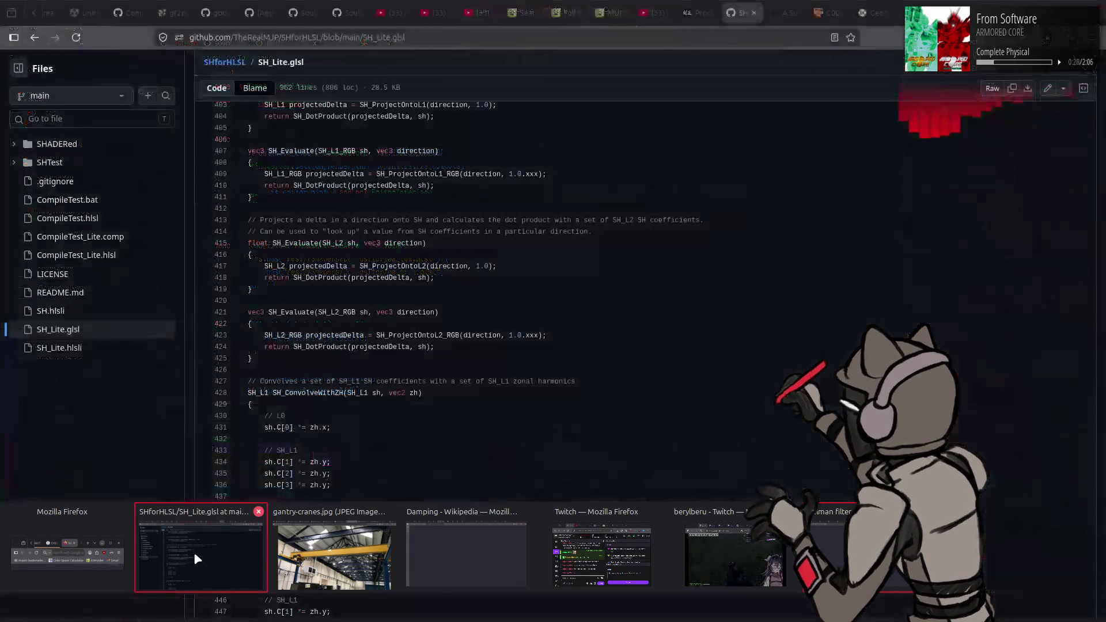
left_click(194, 552)
- Search Google for 'godot rename class_name script' in a new browser tab
right_click(759, 7)
left_click(761, 10)
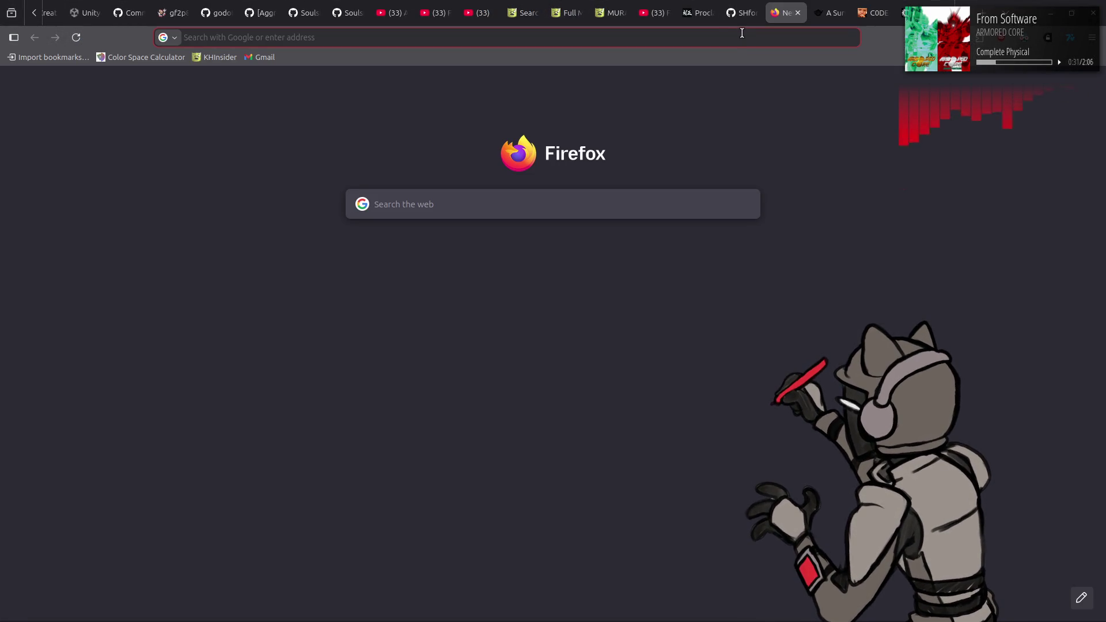
type("godot rename class_name sc")
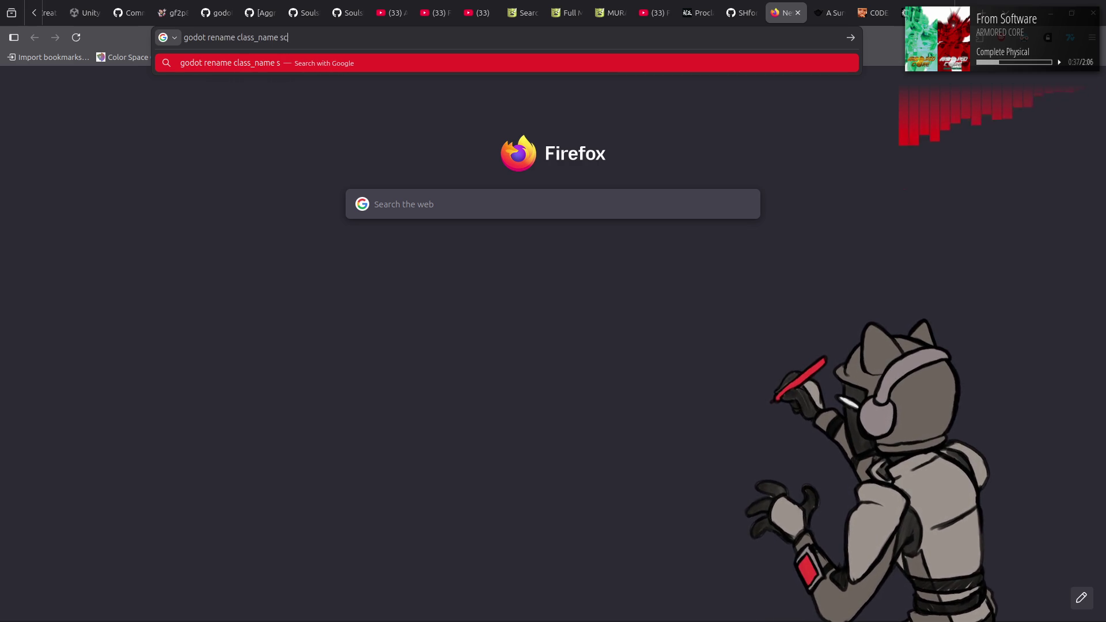
type("ript")
key("Return")
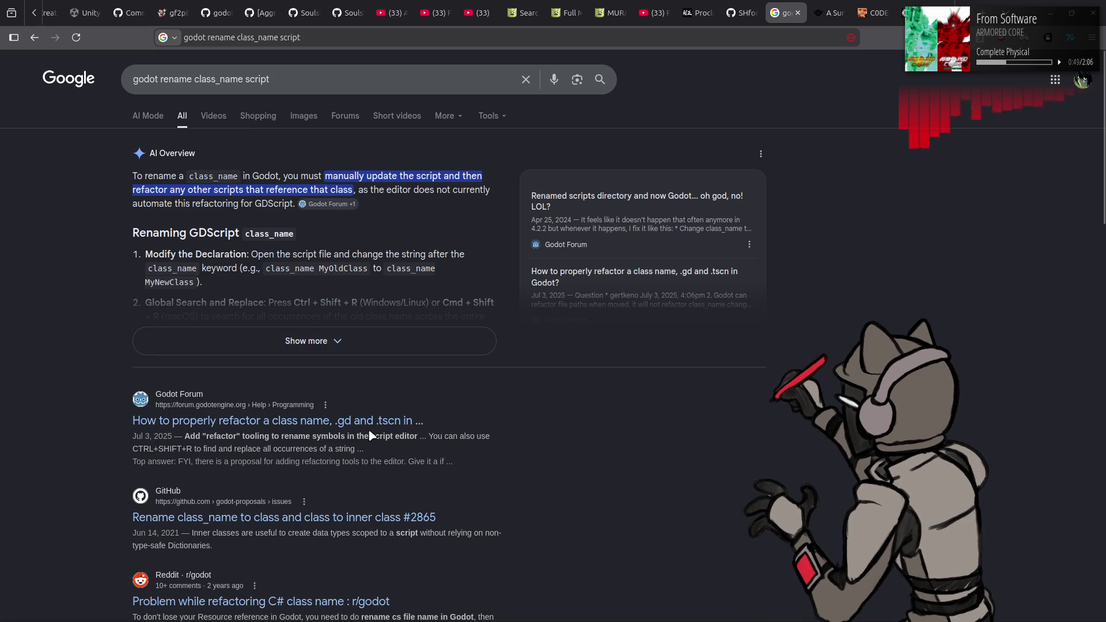
- Scroll the search results and open the Godot Forum thread on refactoring a class name
scroll(387, 426, "down", 3)
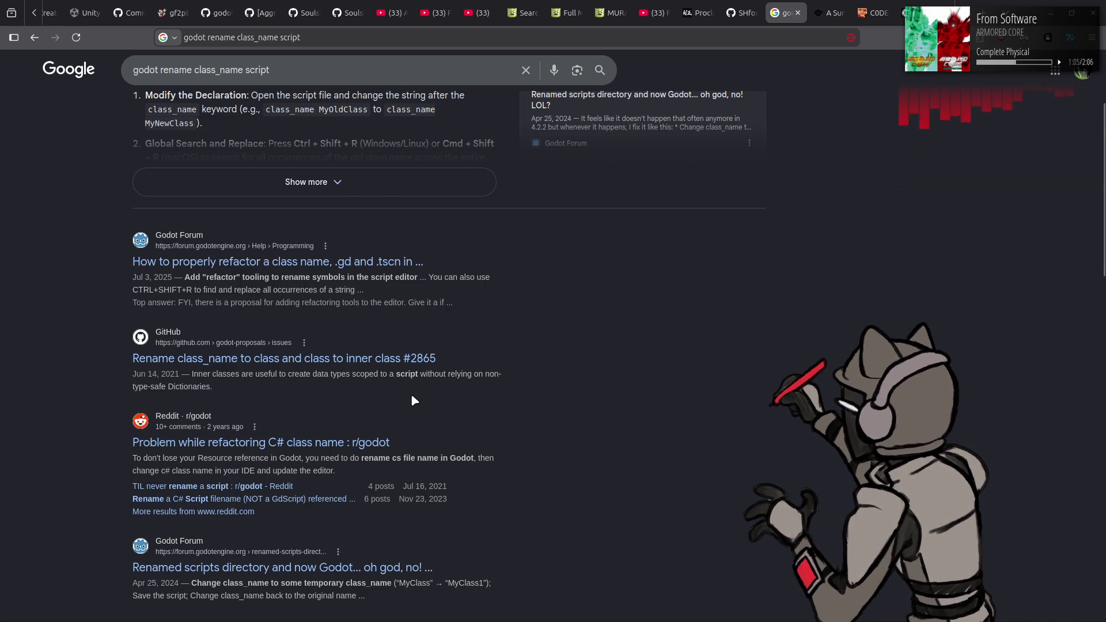
scroll(413, 400, "down", 2)
scroll(536, 387, "down", 2)
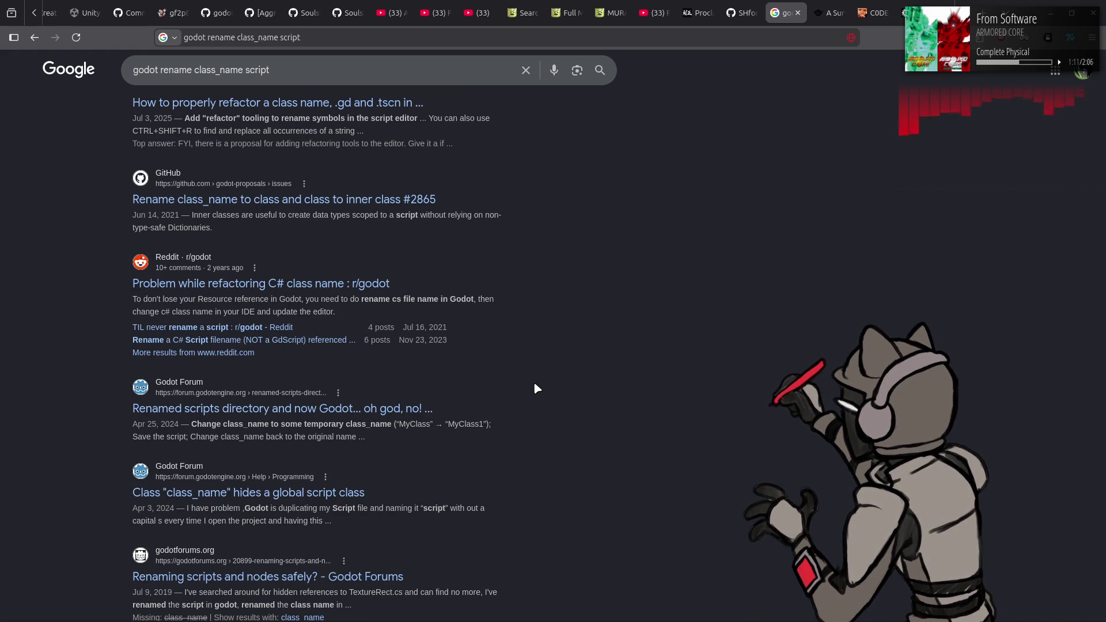
scroll(536, 389, "down", 3)
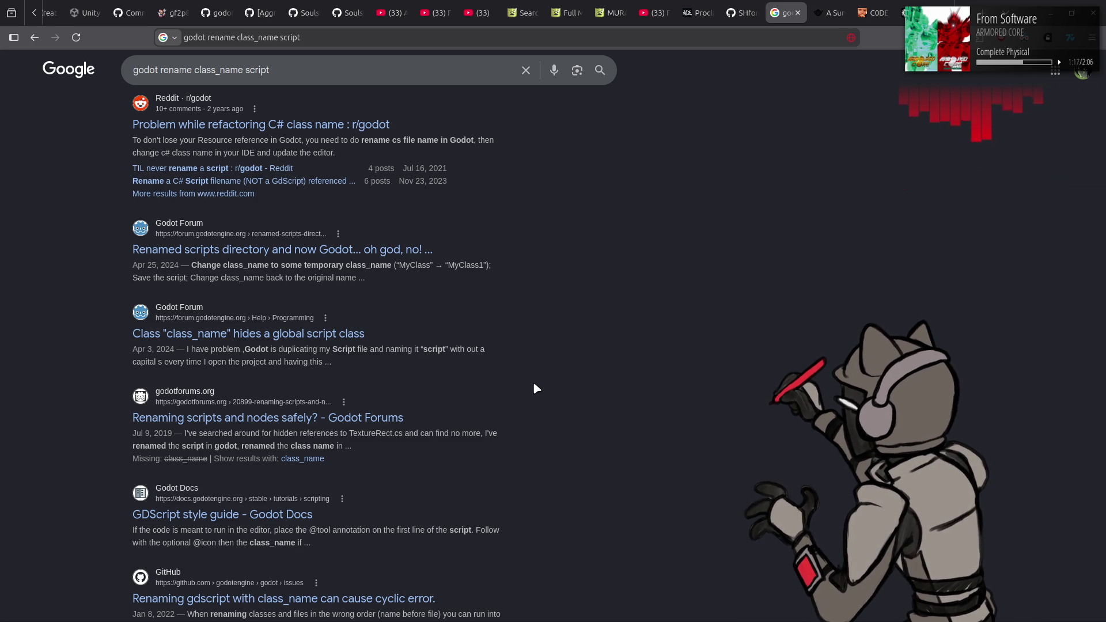
scroll(535, 389, "down", 2)
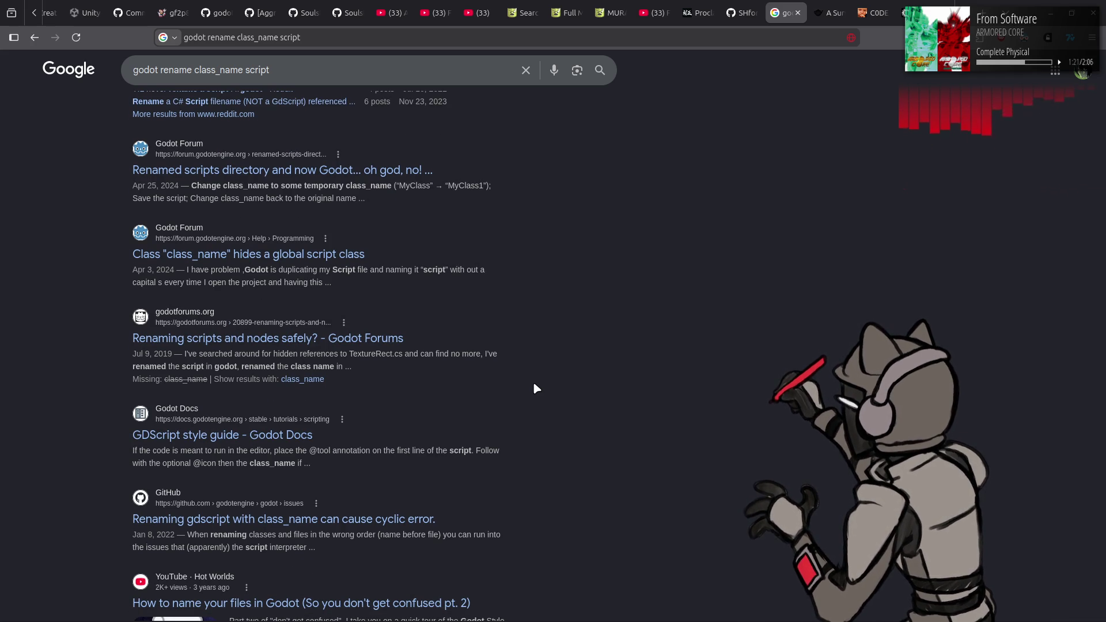
scroll(533, 382, "up", 8)
left_click(367, 264)
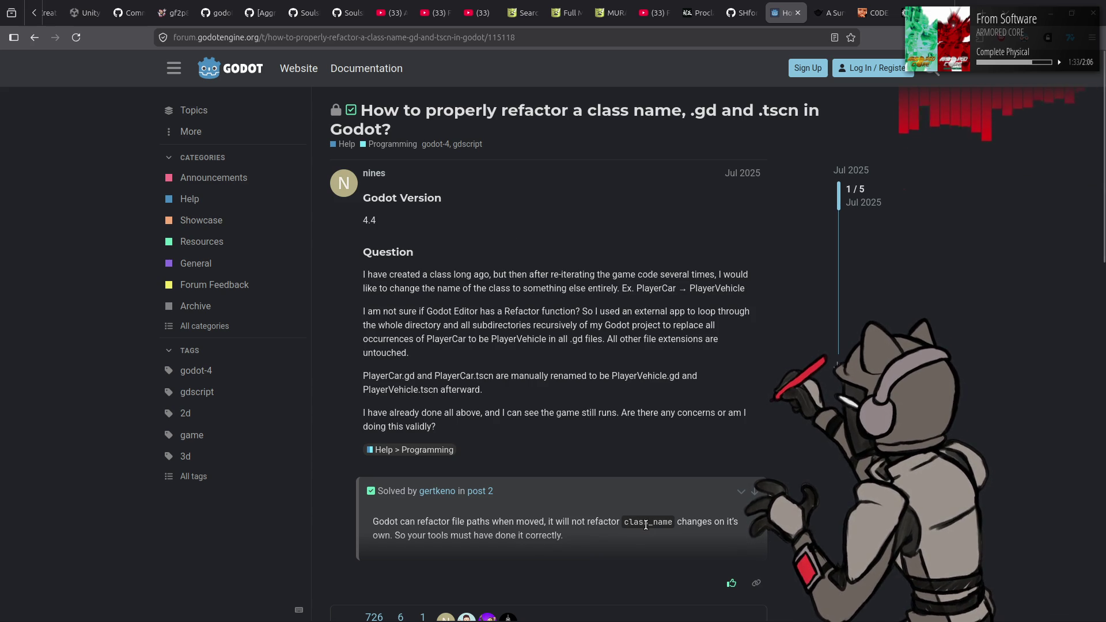
- Read the forum thread, open proposal #899 in a background tab, and close the forum tab
scroll(566, 551, "down", 2)
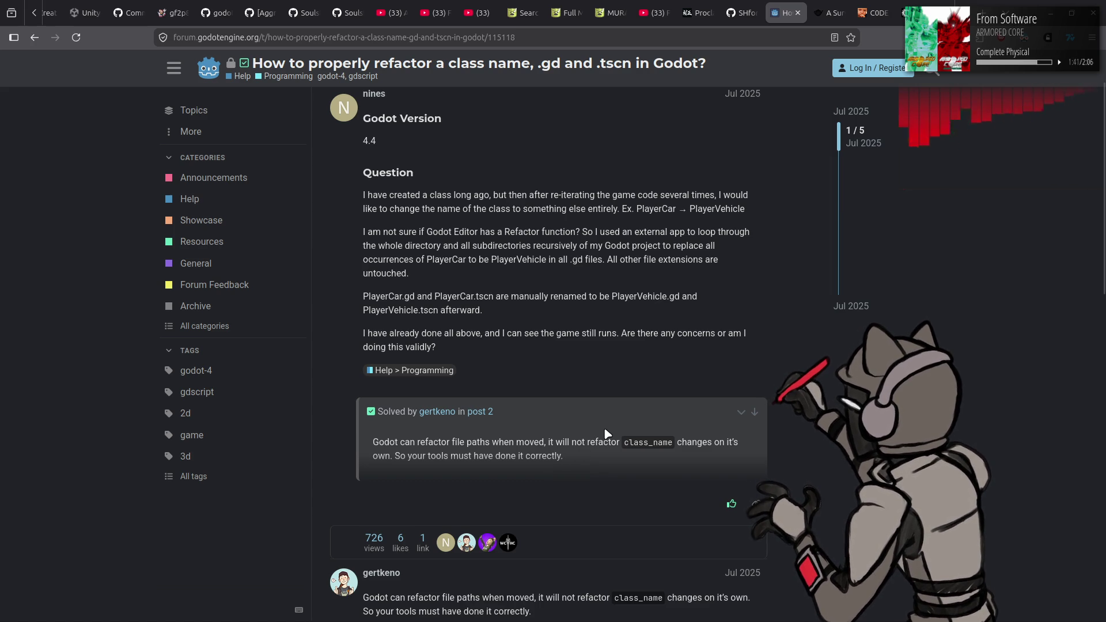
scroll(605, 434, "down", 3)
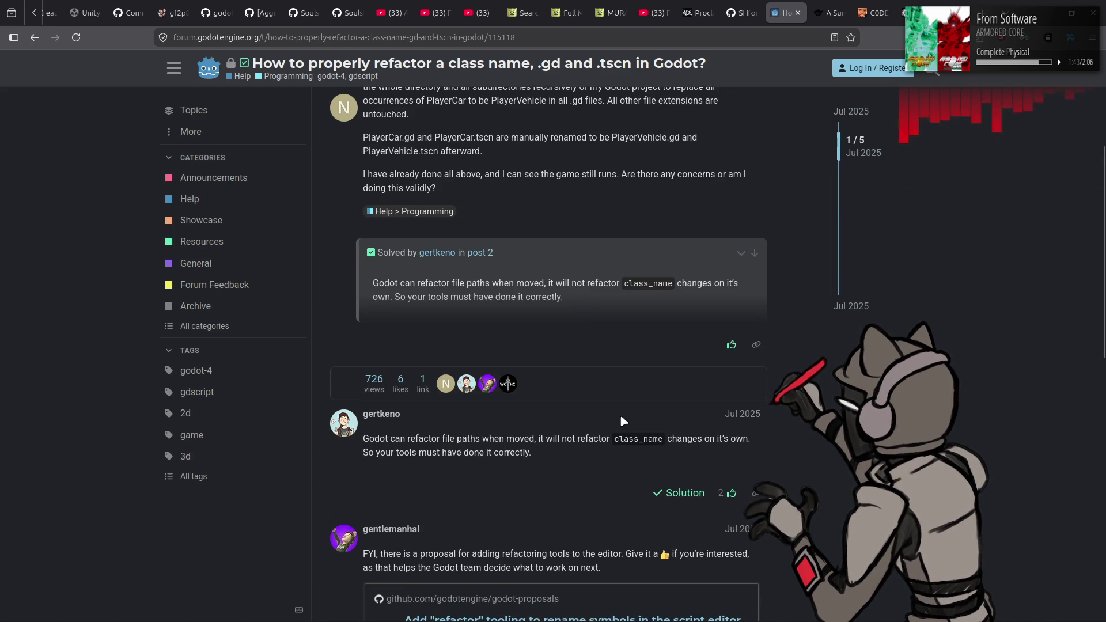
scroll(617, 414, "down", 3)
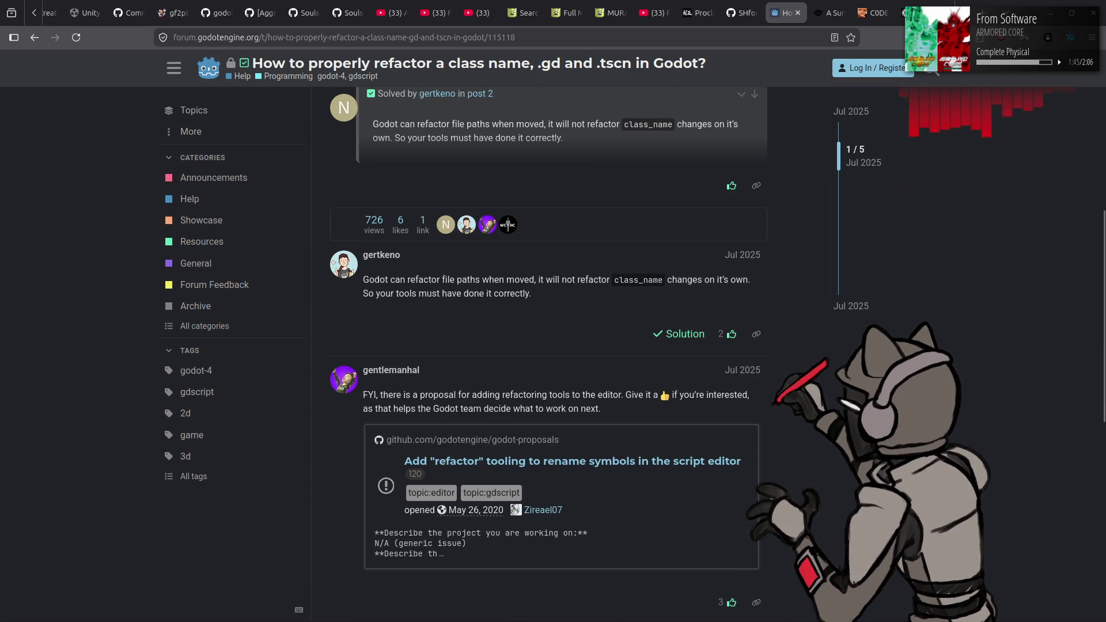
scroll(604, 397, "down", 2)
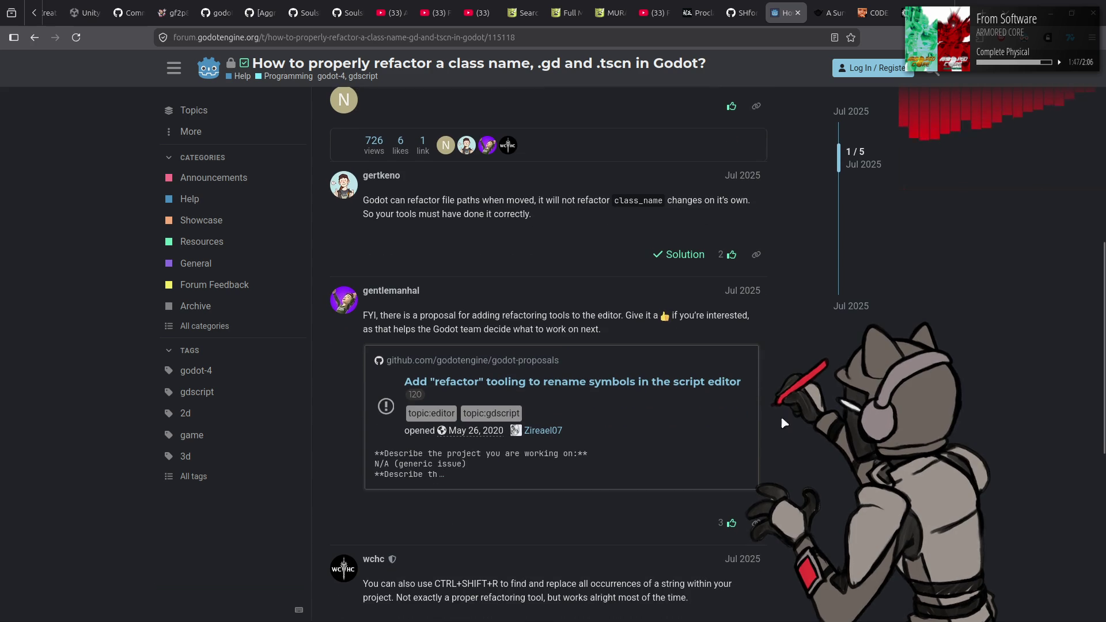
middle_click(605, 384)
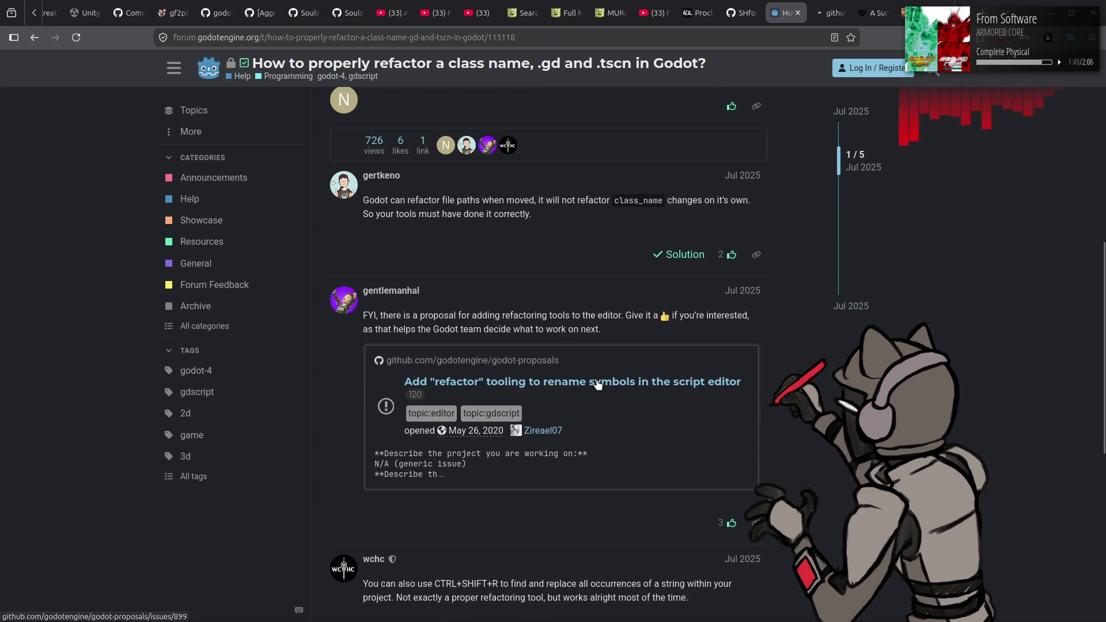
scroll(817, 375, "down", 3)
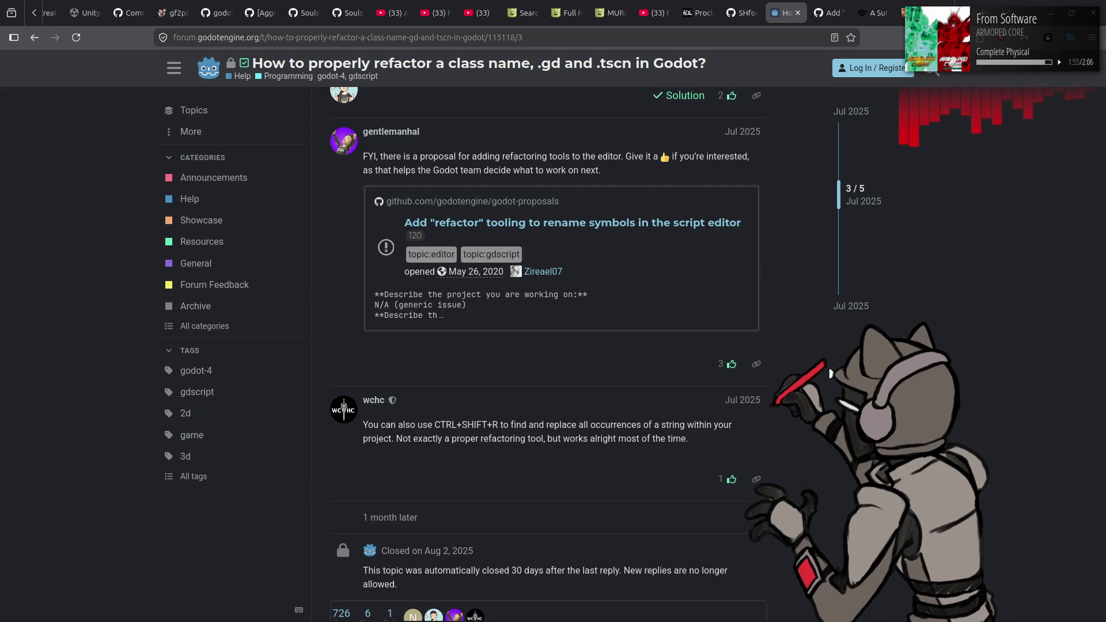
left_click(798, 13)
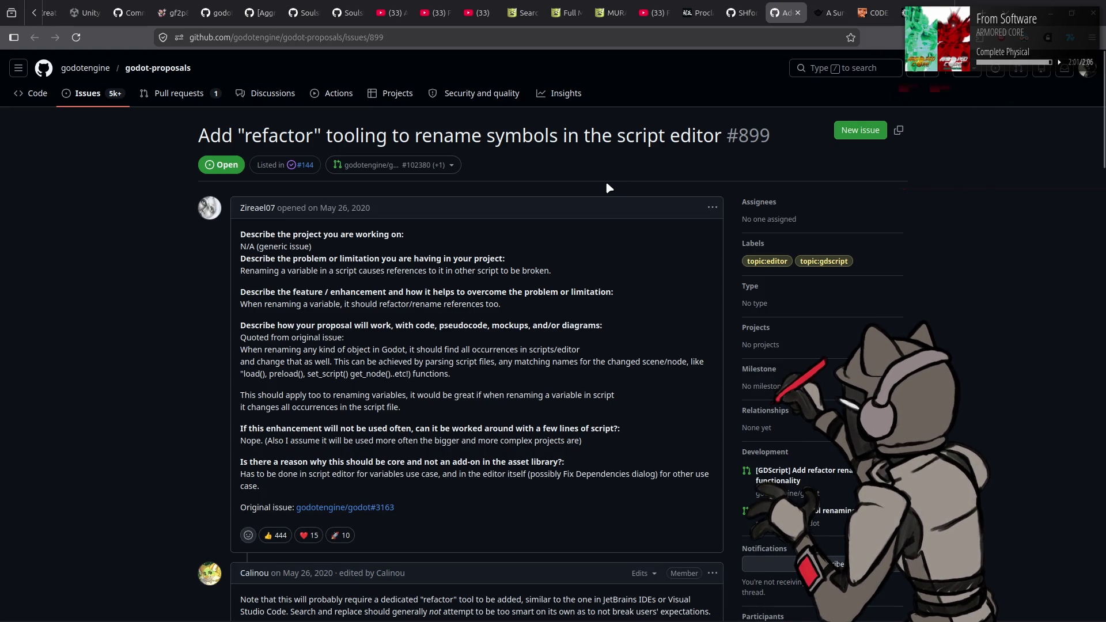
- Open pull request #117949 'Add simple symbol renaming' from the end of the proposal, then return to Godot
key("End")
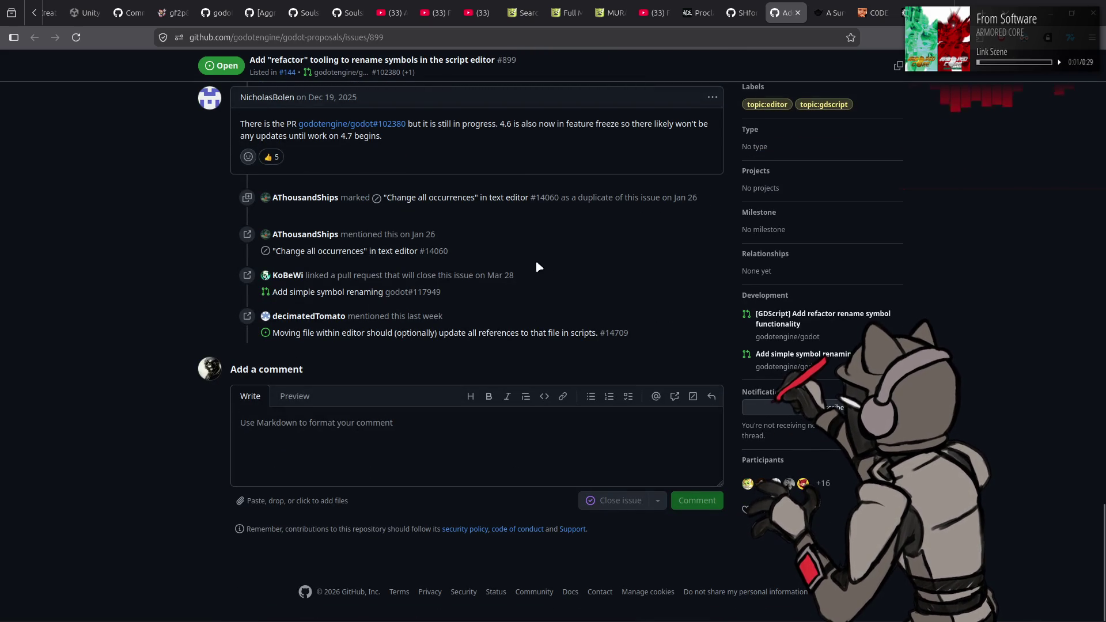
middle_click(382, 294)
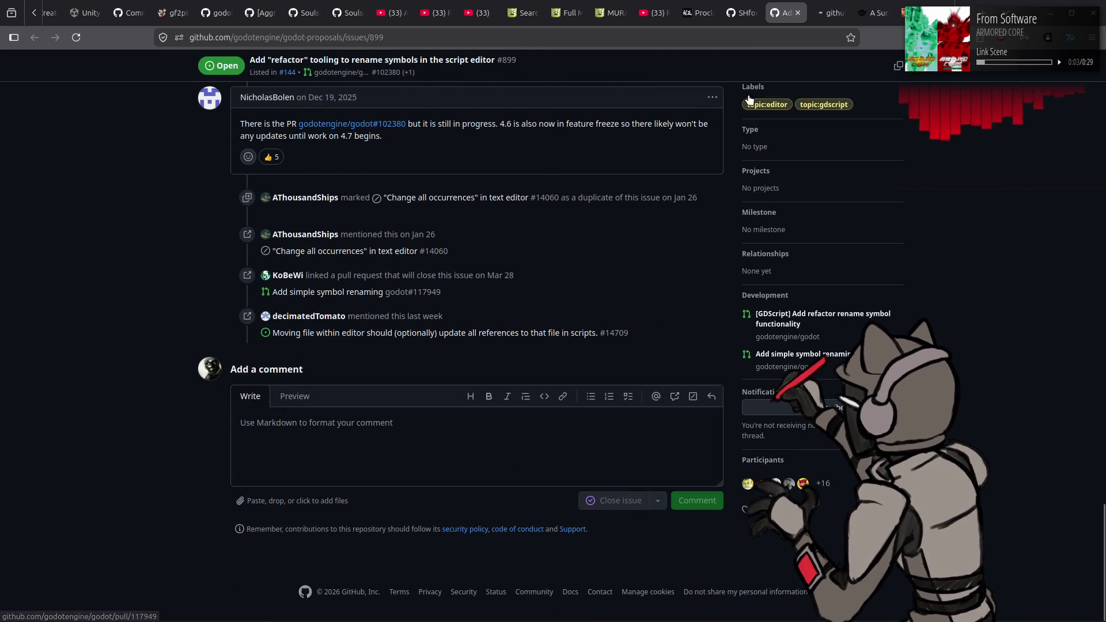
left_click(839, 4)
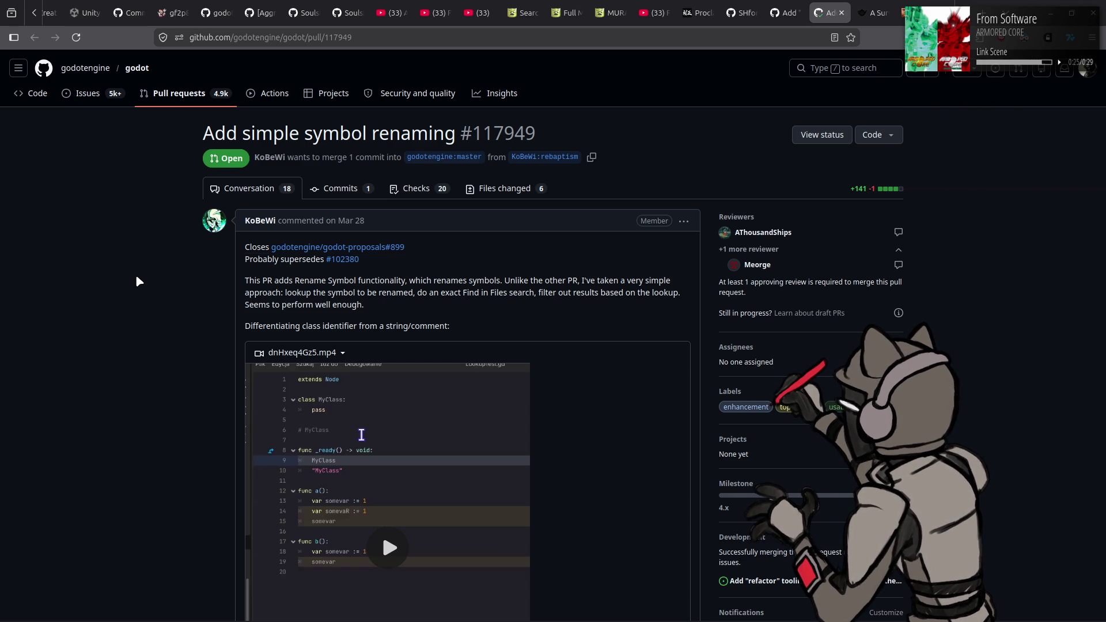
key("alt+Tab")
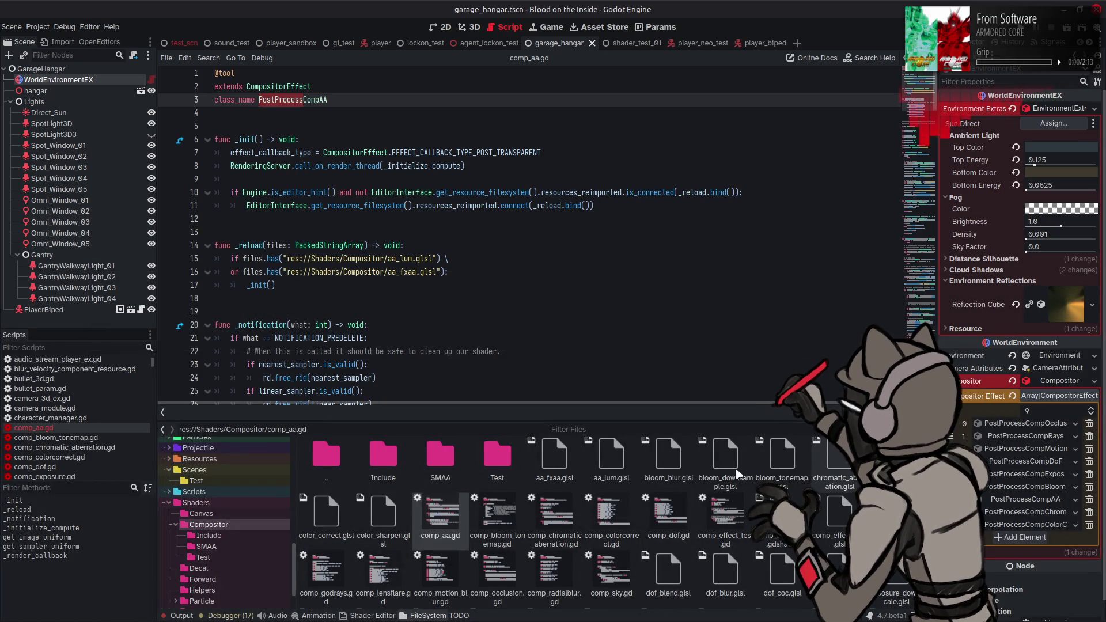
- Run a case-sensitive Find in Files for PostProcessCompAA, confirming comp_aa.gd's class_name is the only match
left_click(226, 615)
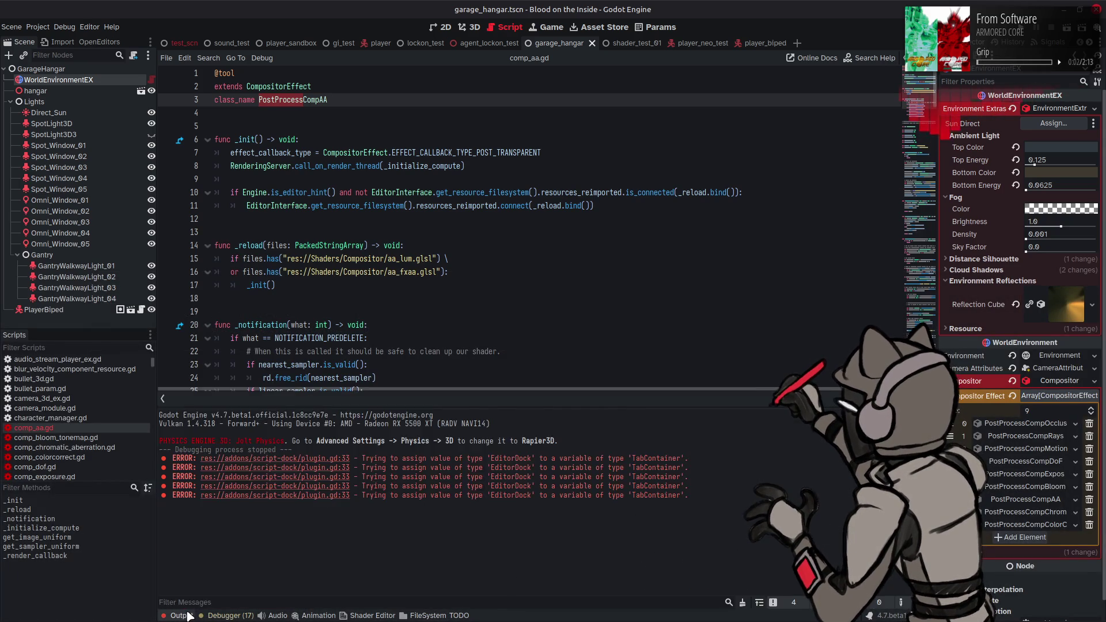
left_click(227, 616)
double_click(304, 102)
key("ctrl+c")
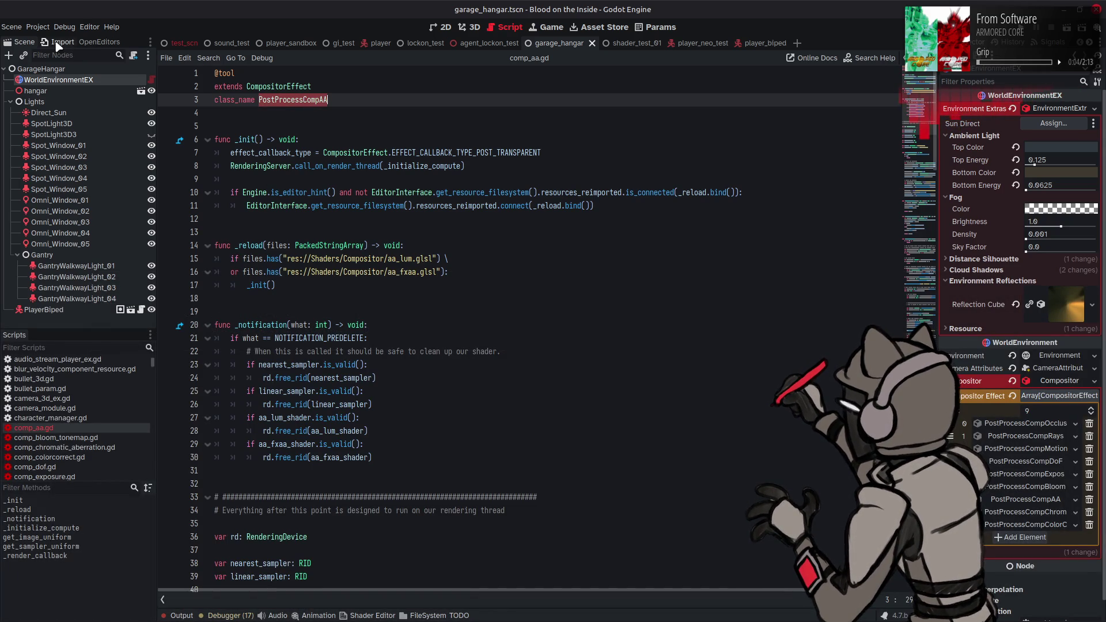
left_click(44, 27)
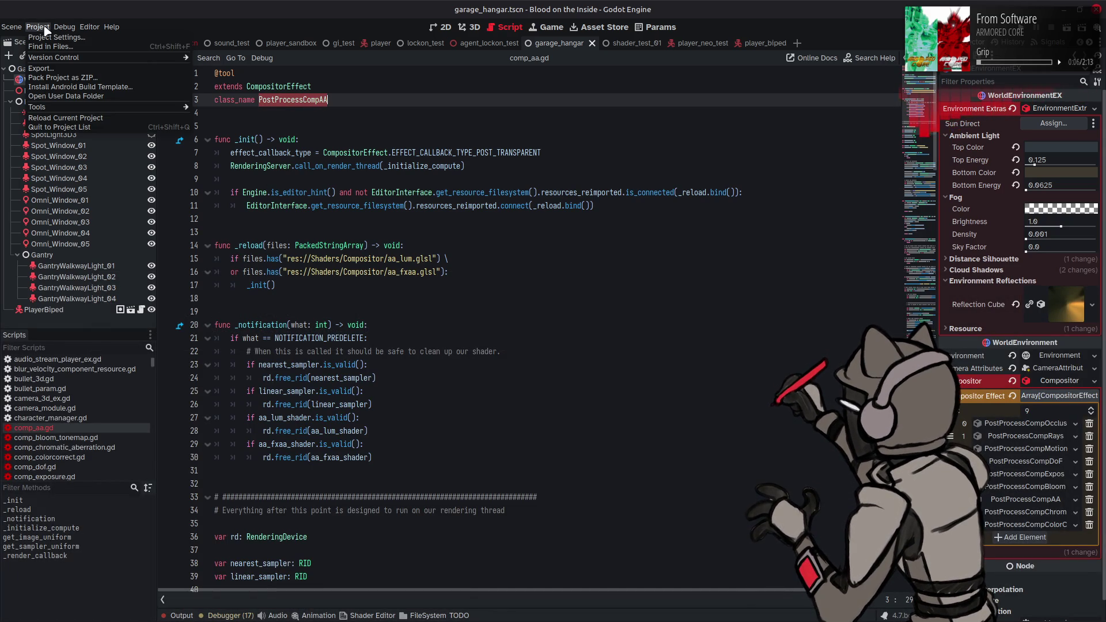
mouse_move(54, 109)
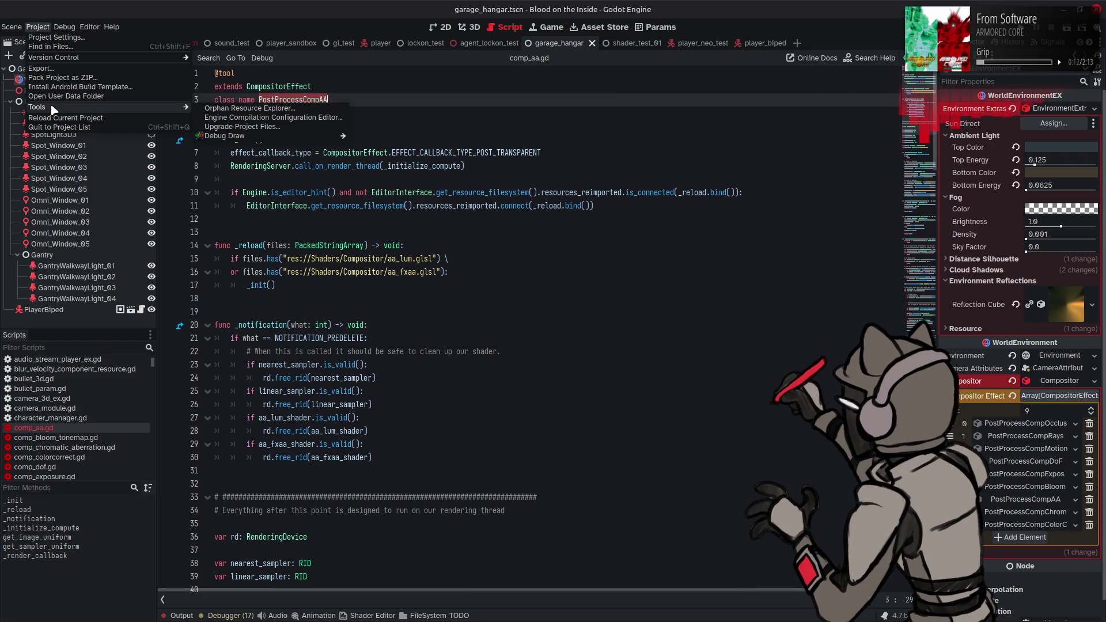
left_click(58, 46)
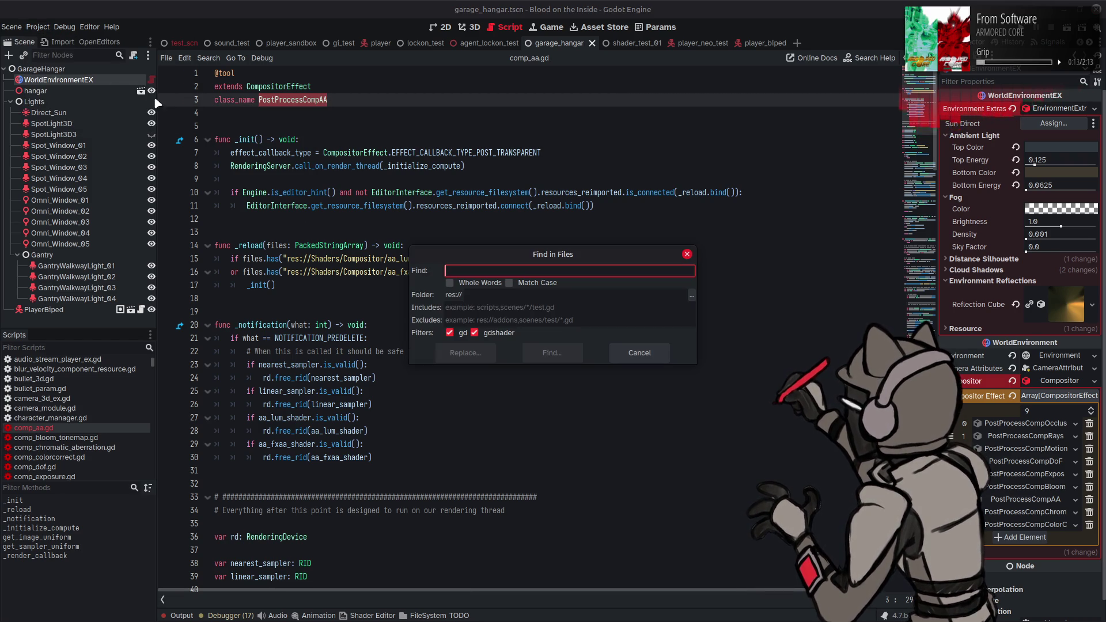
key("ctrl+v")
left_click(528, 283)
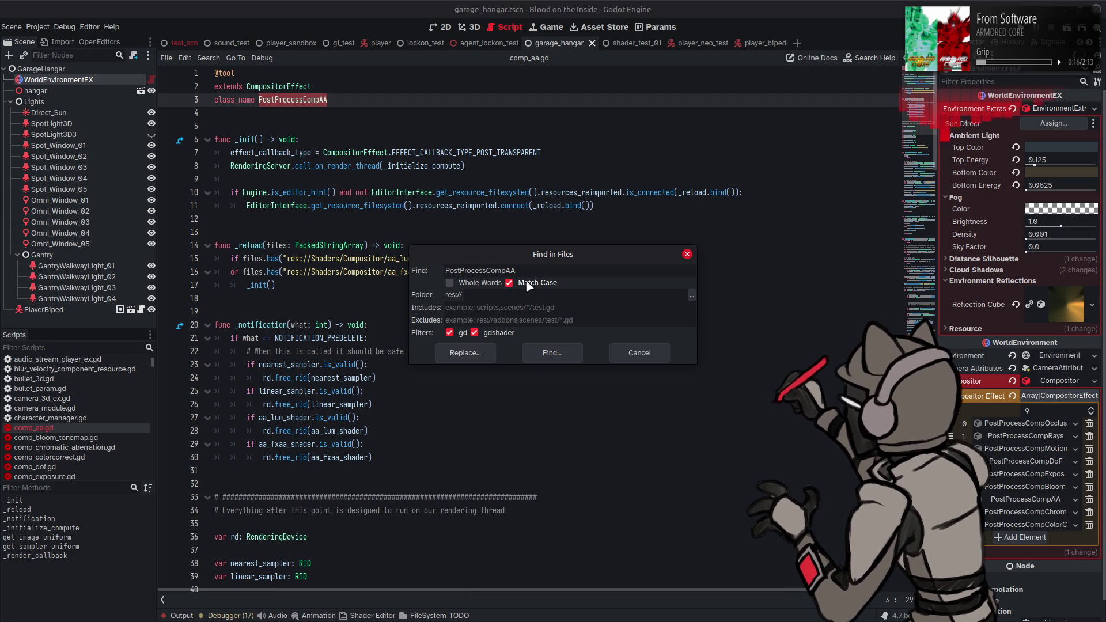
left_click(555, 353)
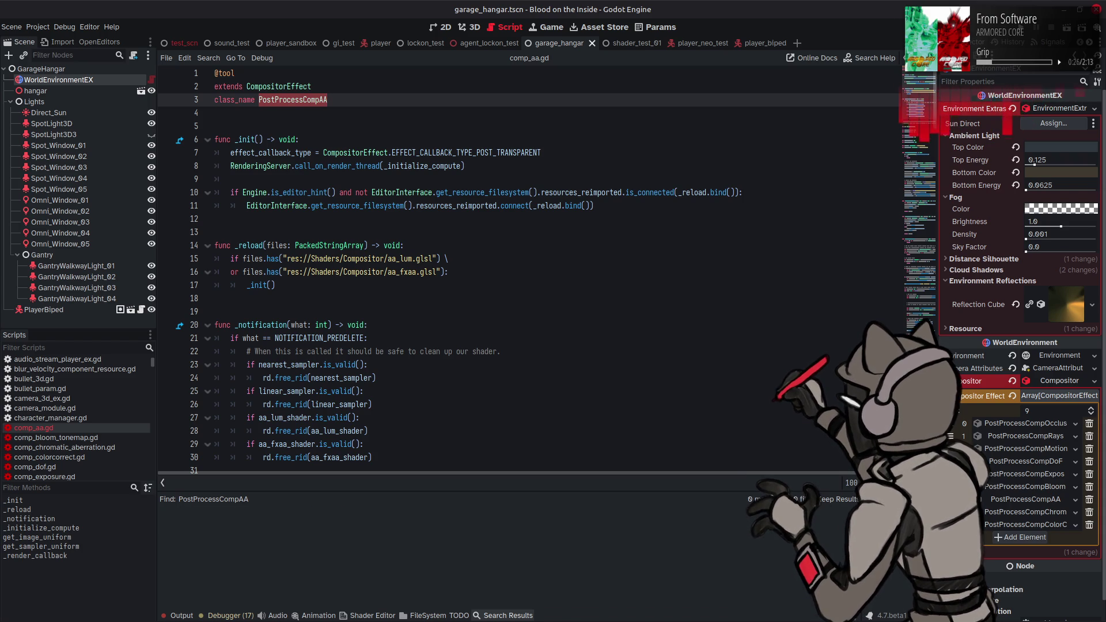
left_click(519, 616)
left_click(357, 111)
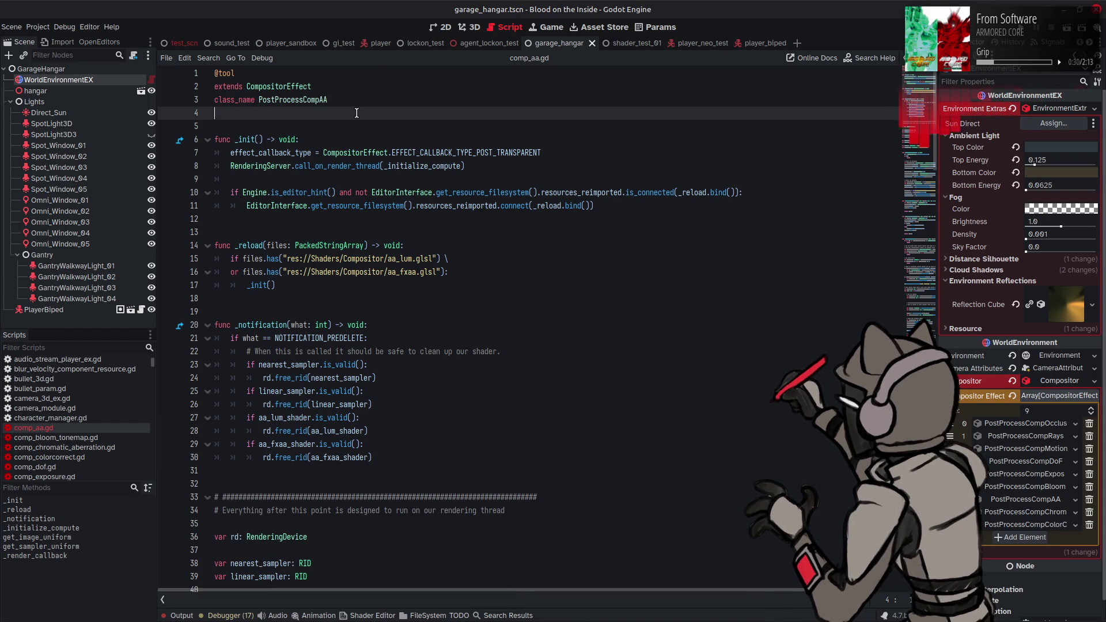
- Change comp_aa.gd's class_name from PostProcessCompAA to CompAA and save
double_click(260, 99)
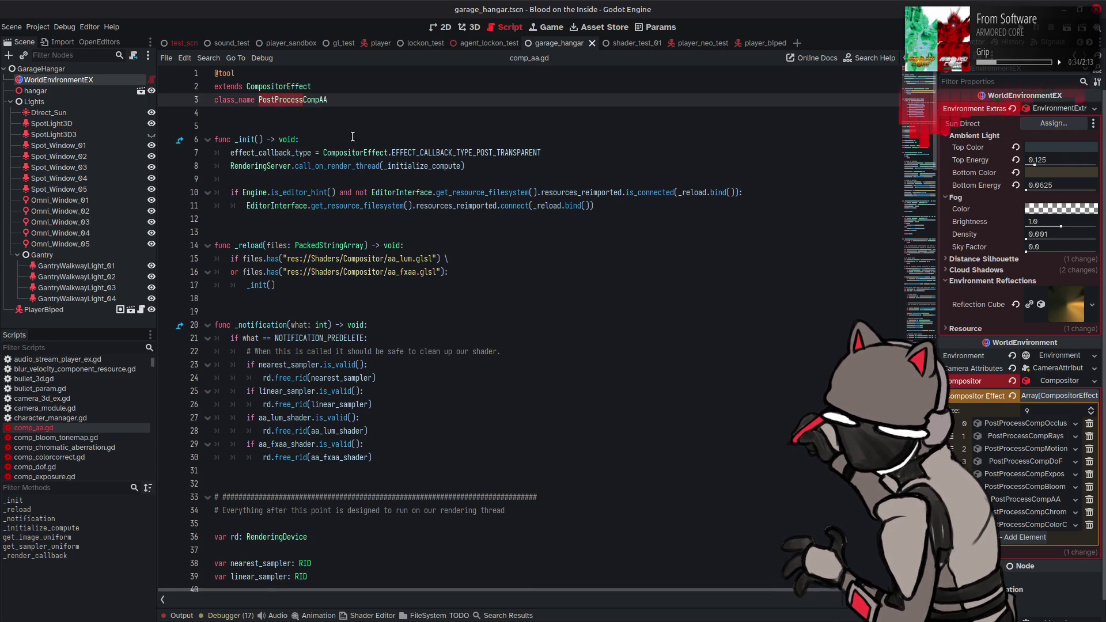
type("CompAA")
key("Down")
key("ctrl+s")
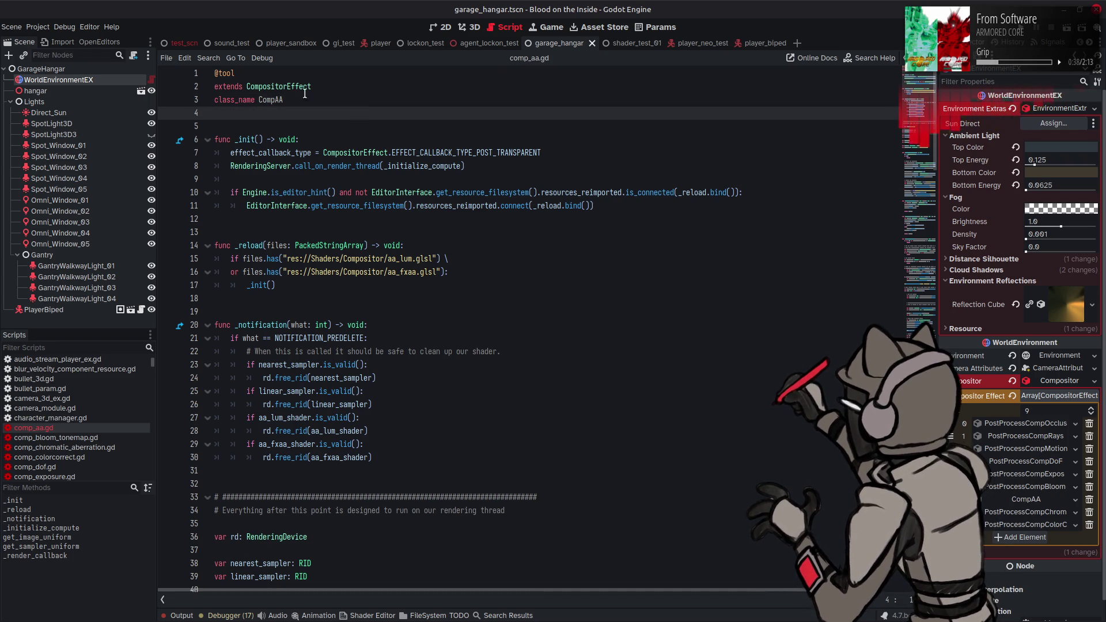
- Check the Output log for errors and reload the current project
left_click(183, 616)
left_click(185, 616)
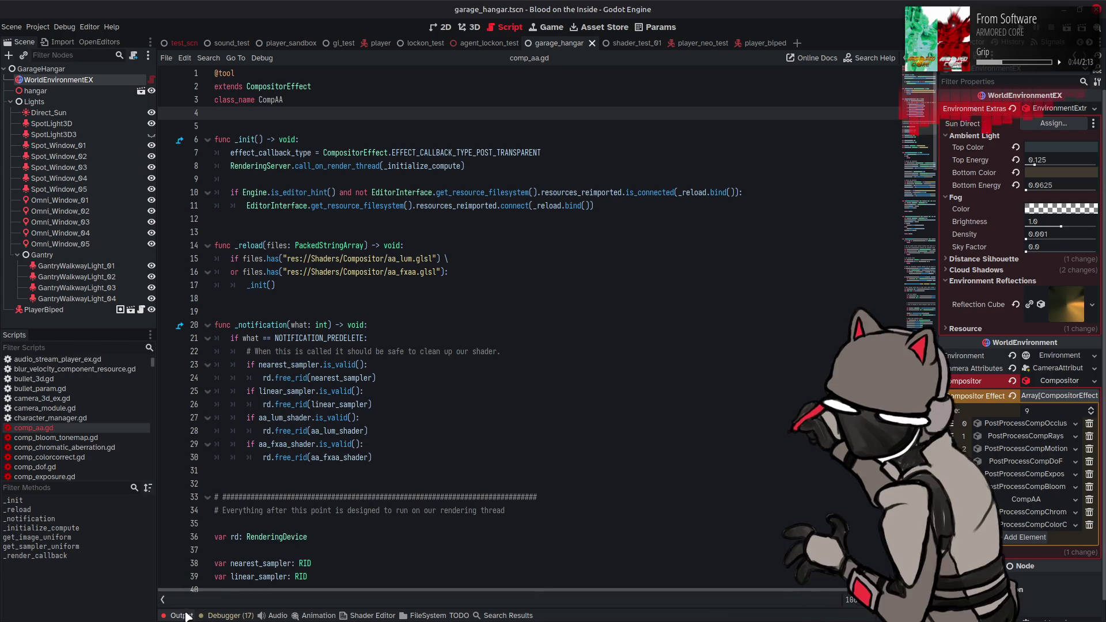
left_click(38, 27)
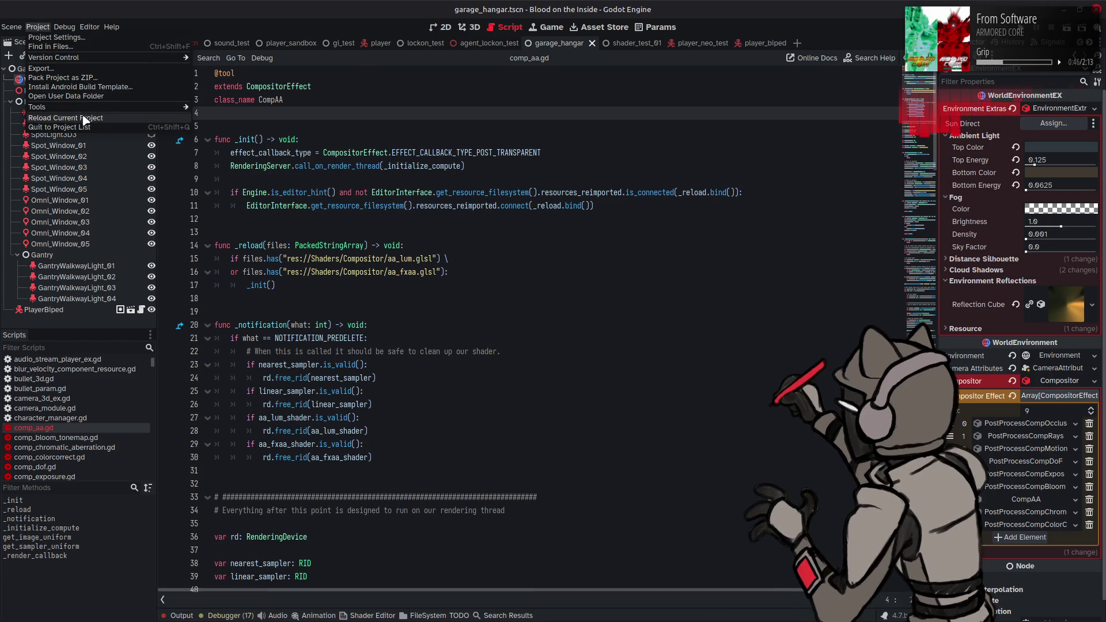
left_click(85, 118)
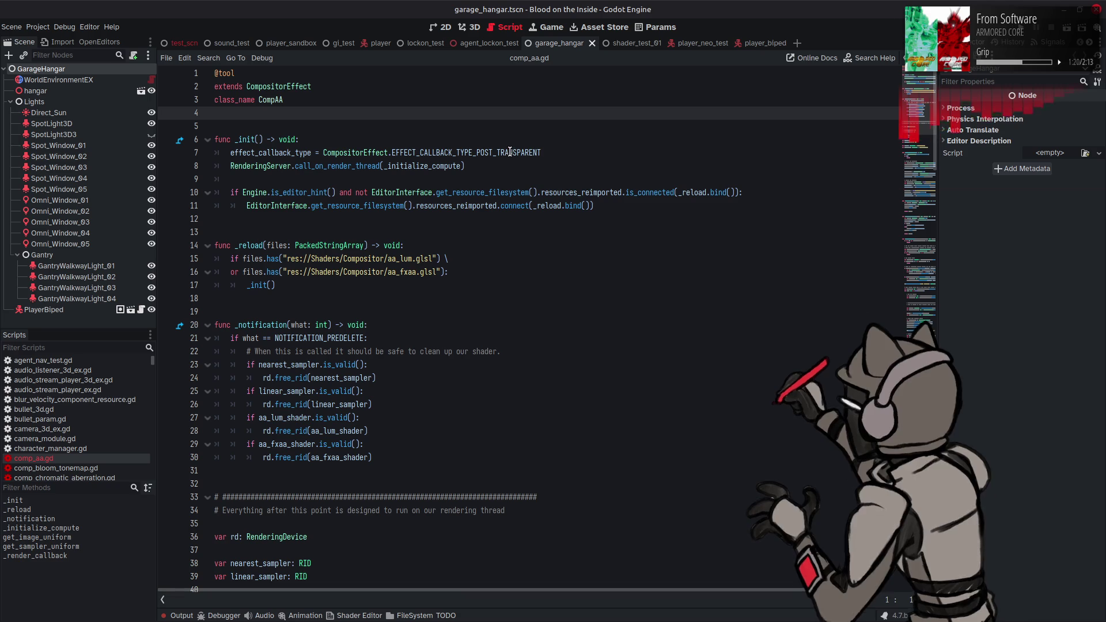
- Select WorldEnvironmentEX to confirm CompAA in its Compositor Effects, then open comp_bloom_tonemap.gd
mouse_move(510, 152)
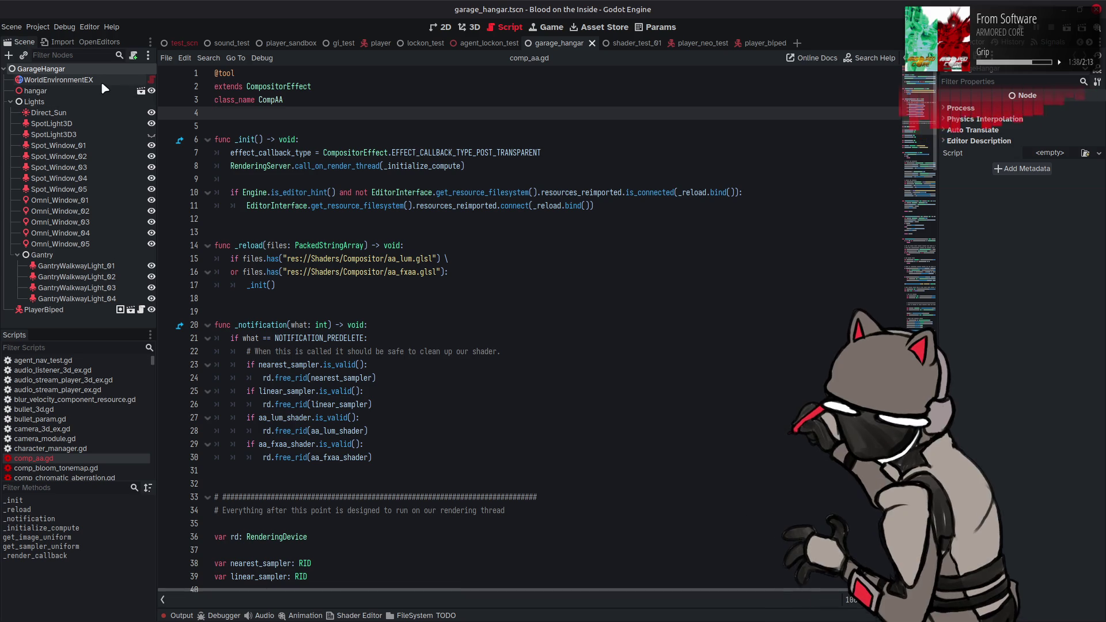
left_click(58, 79)
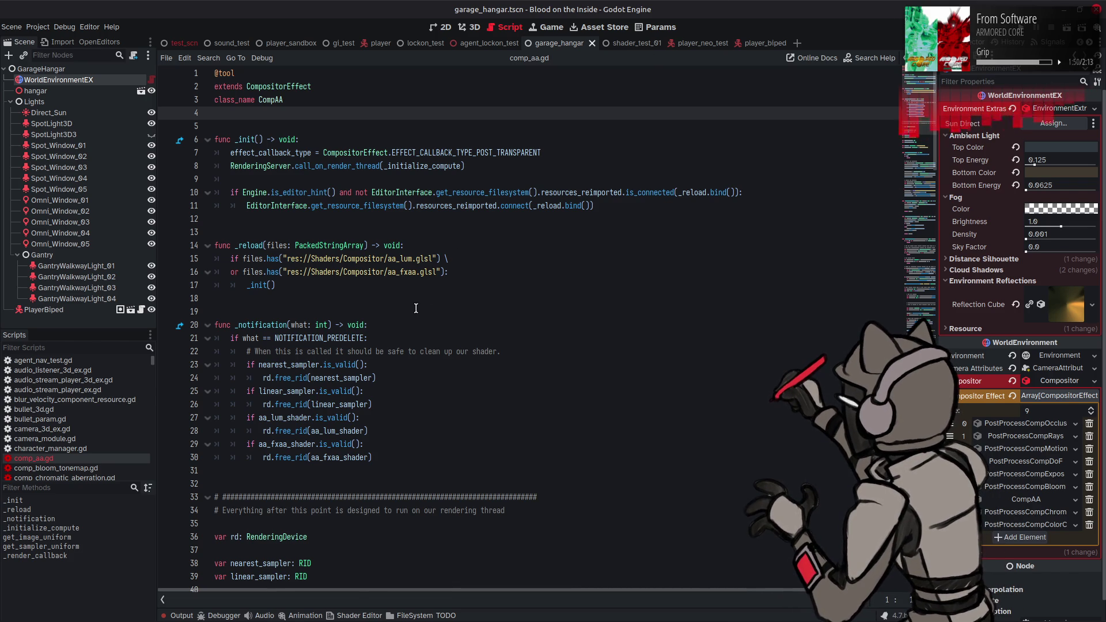
mouse_move(324, 388)
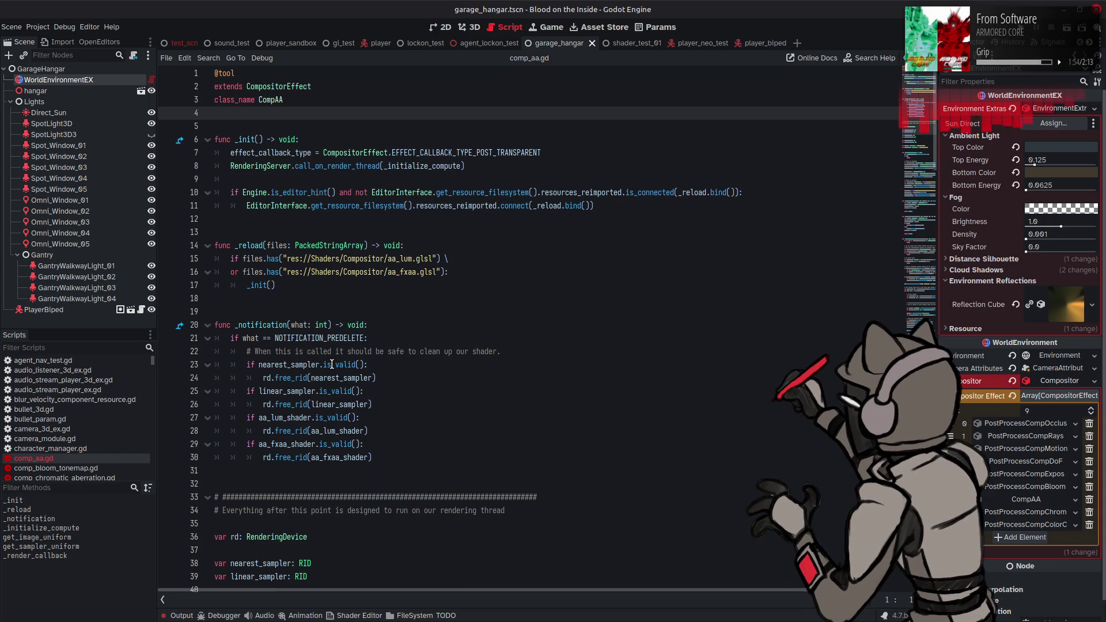
mouse_move(332, 365)
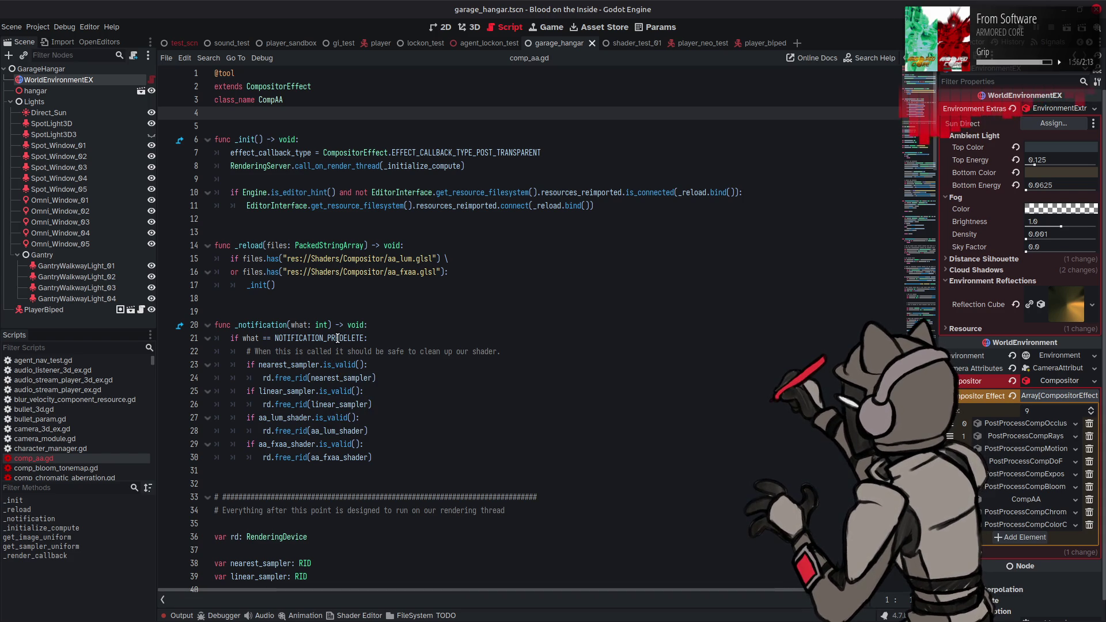
mouse_move(338, 339)
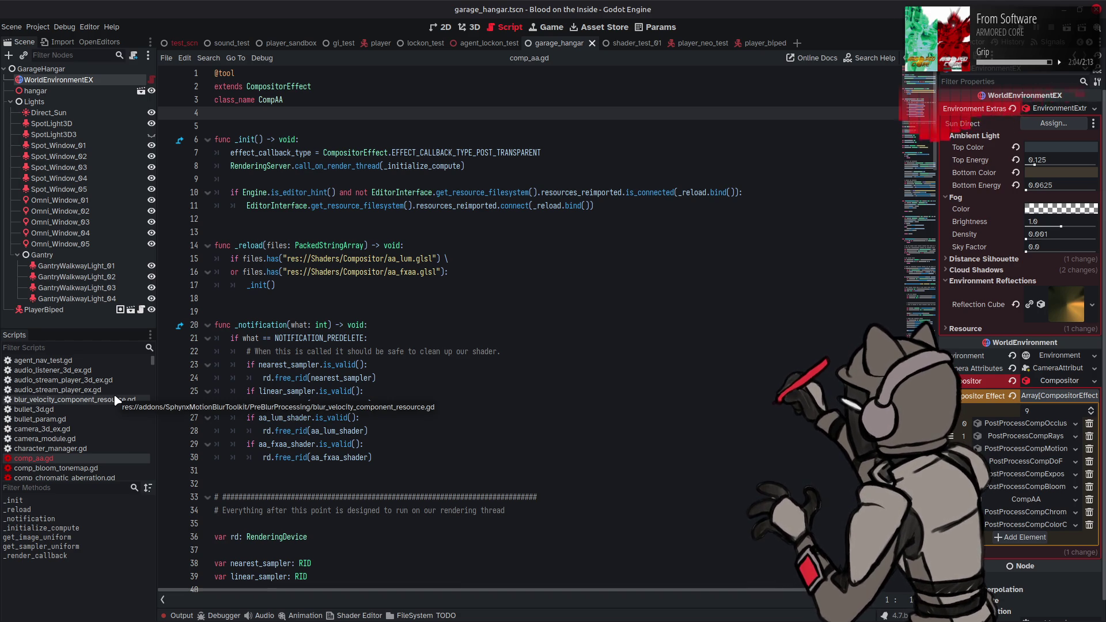
left_click(86, 468)
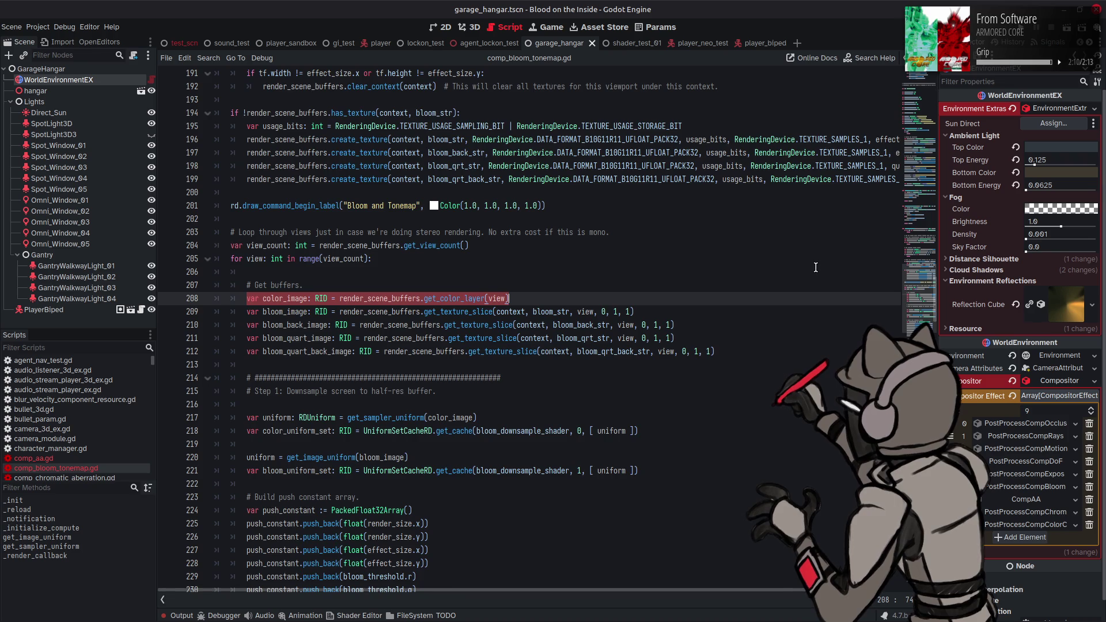
- Strip the PostProcess prefix from comp_bloom_tonemap.gd's class name and save
scroll(816, 267, "down", 5)
scroll(813, 265, "down", 5)
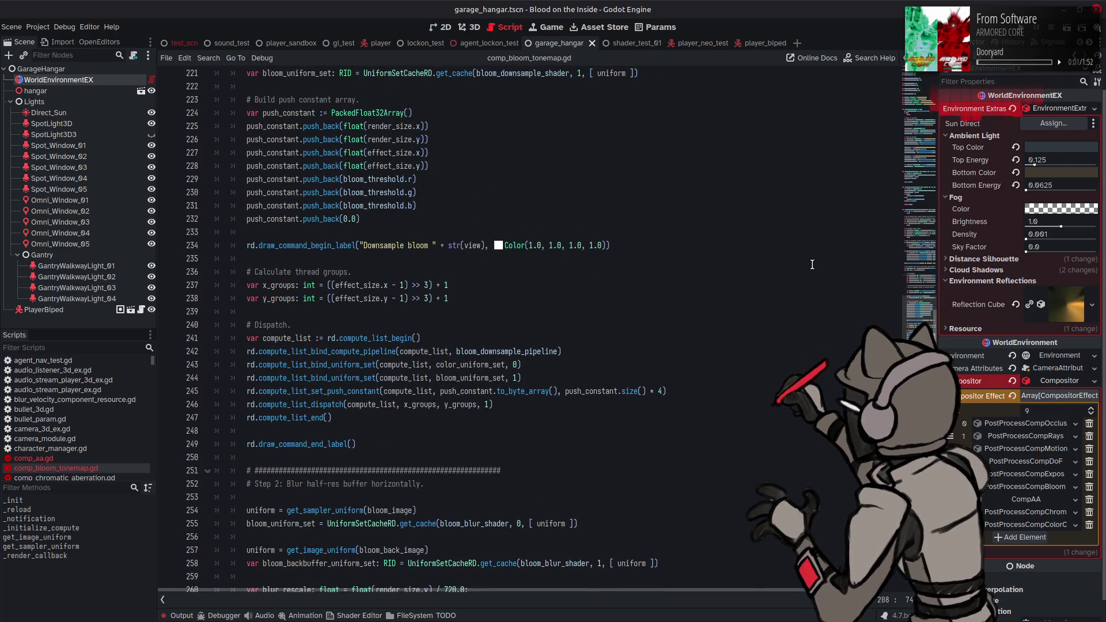
scroll(831, 300, "down", 3)
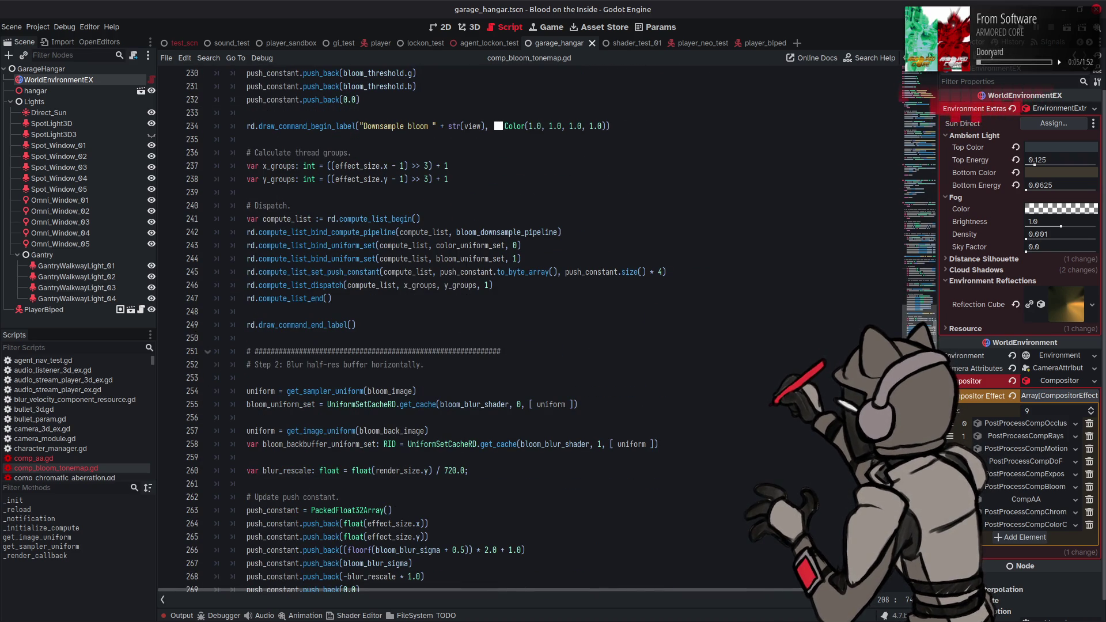
left_click(923, 103)
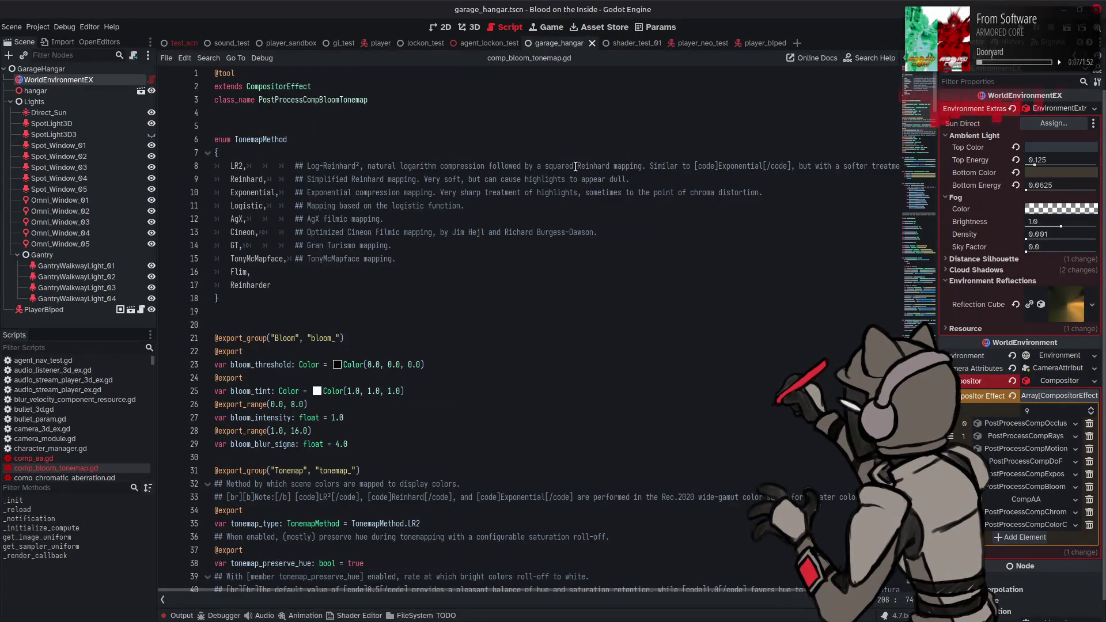
scroll(552, 166, "down", 1)
scroll(552, 166, "down", 3)
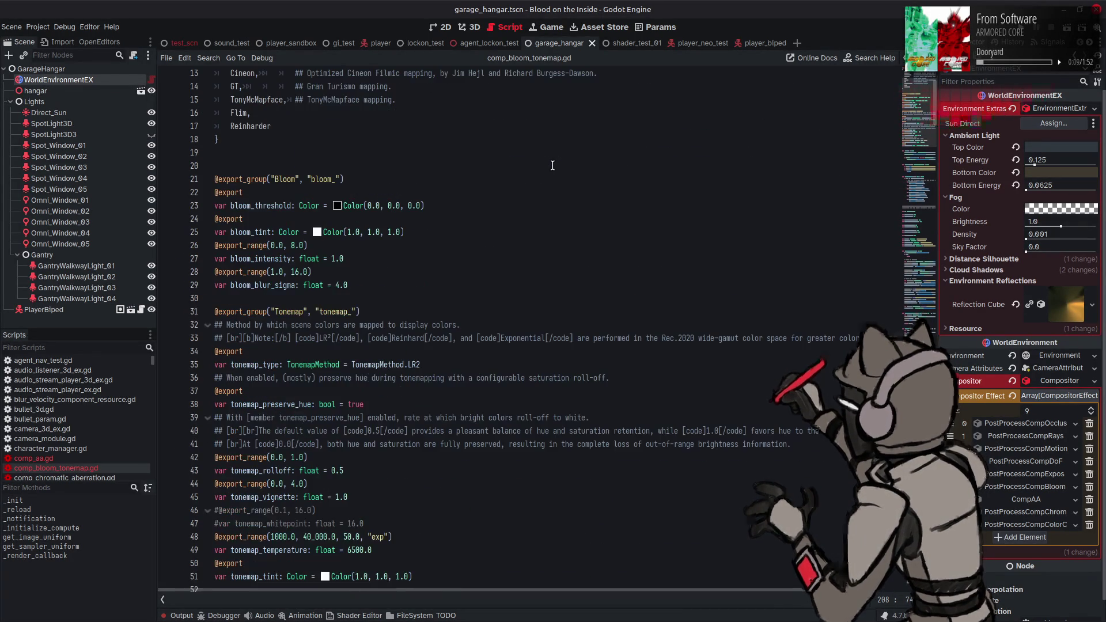
scroll(552, 166, "up", 4)
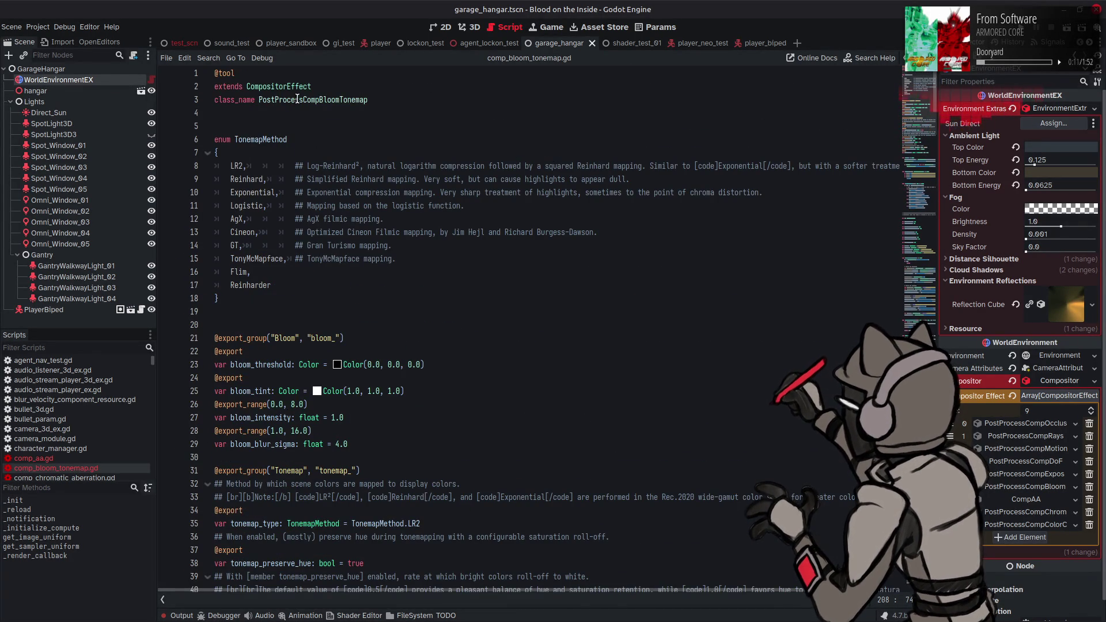
left_click_drag(314, 99, 259, 99)
key("BackSpace")
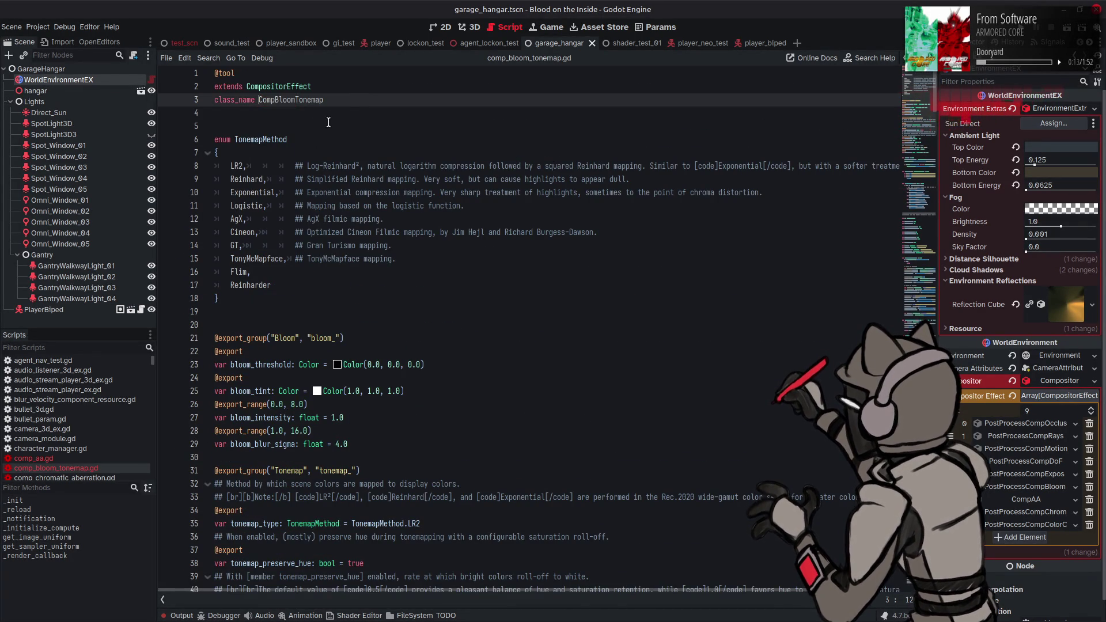
left_click(365, 98)
key("ctrl+s")
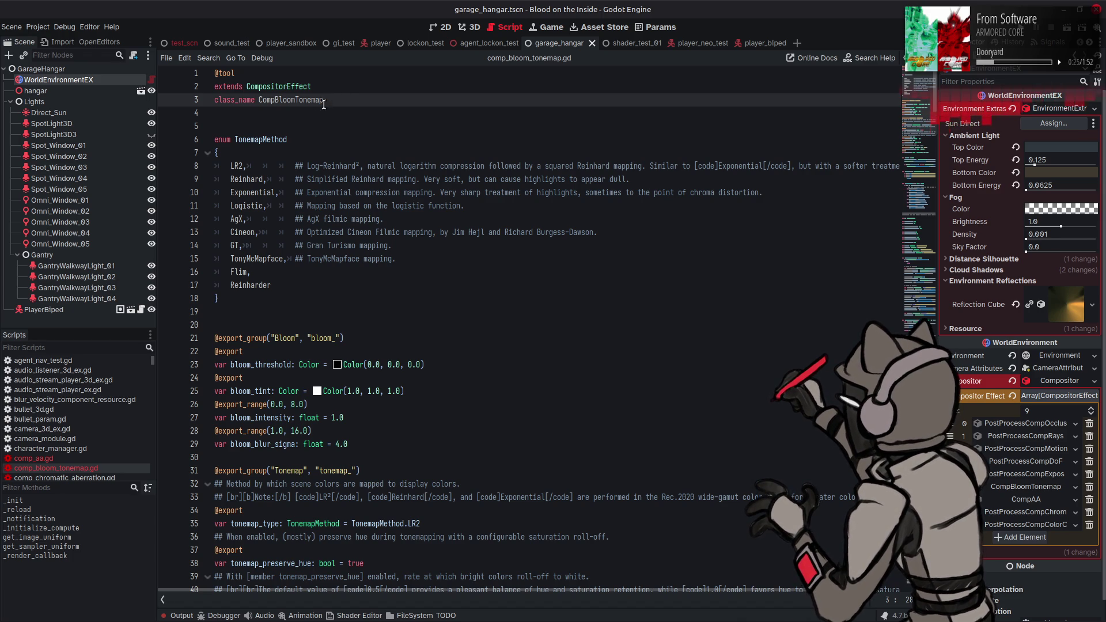
- Shorten the class name further to CompTonemap, save, and open comp_chromatic_aberration.gd
left_click_drag(294, 100, 275, 99)
key("BackSpace")
key("ctrl+s")
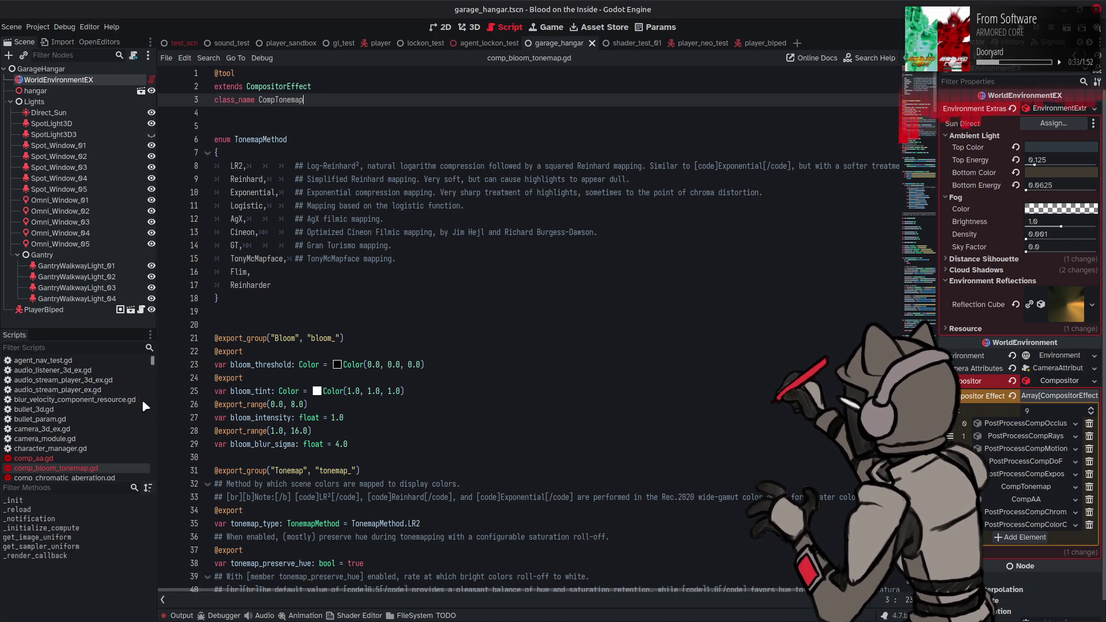
scroll(98, 404, "down", 3)
left_click(63, 432)
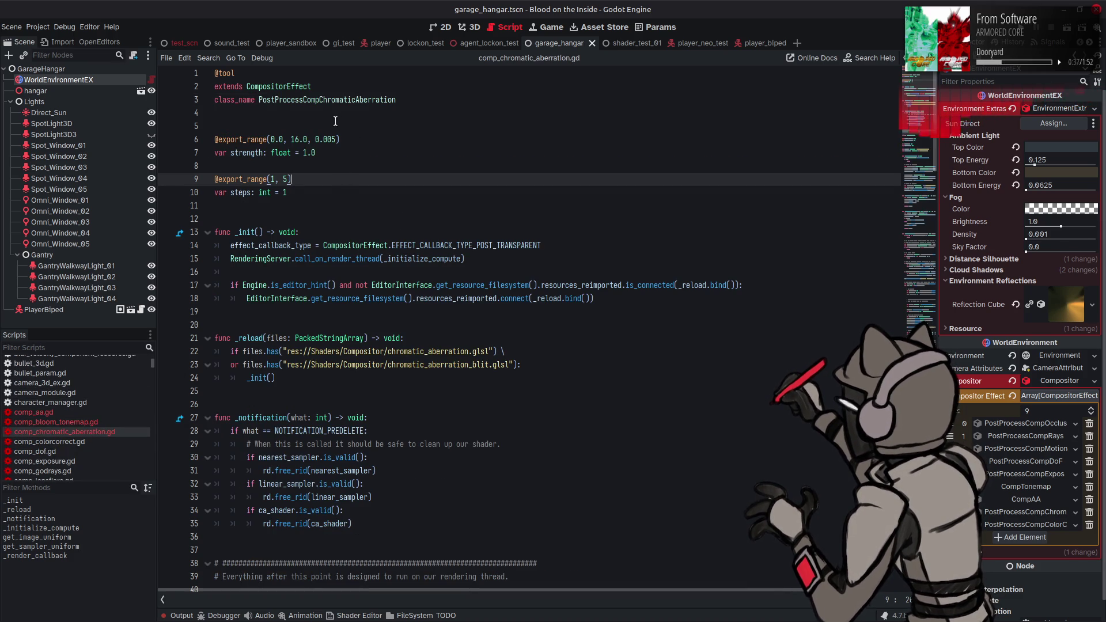
- Rename the chromatic aberration class to CompChromaticAberration and save
left_click_drag(303, 100, 259, 102)
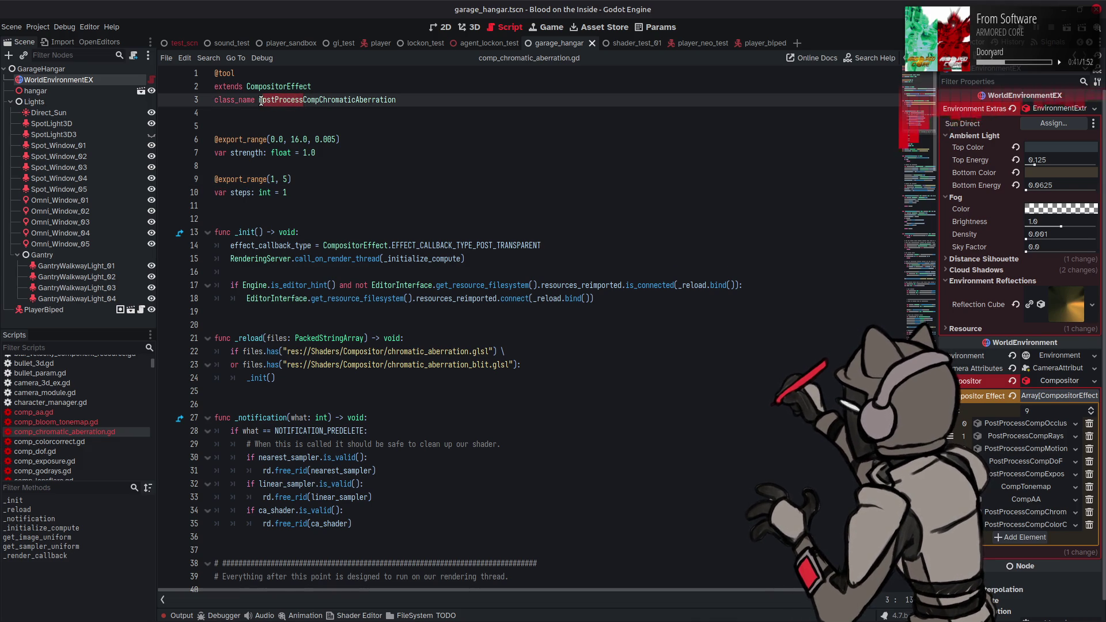
key("BackSpace")
key("ctrl+s")
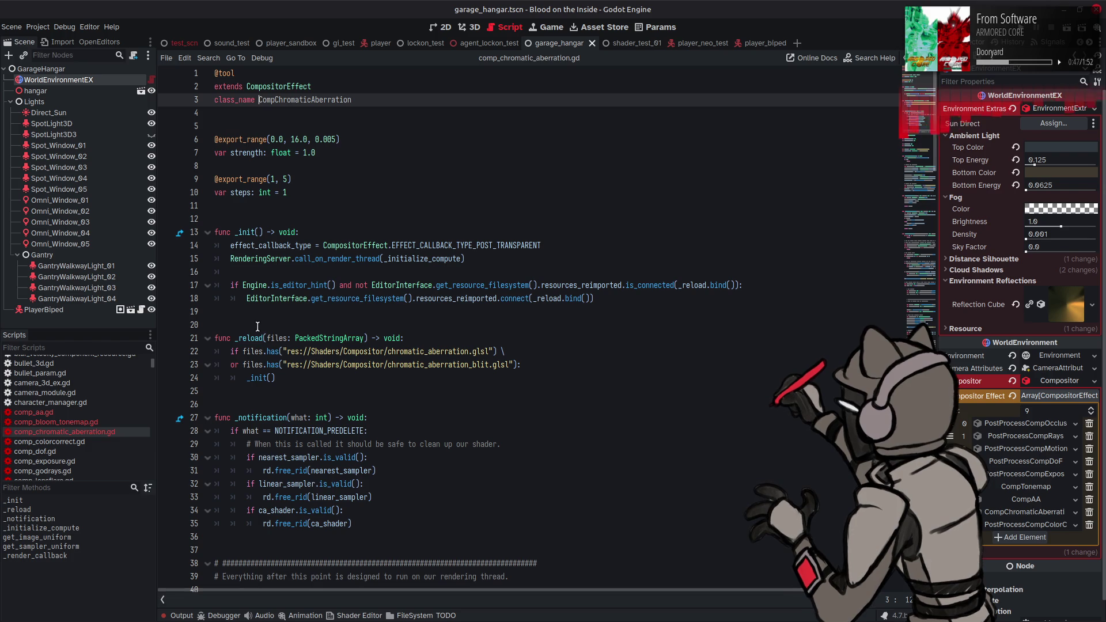
- Rename comp_colorcorrect.gd's class to CompColorCorrect, save, and open comp_dof.gd
left_click(96, 441)
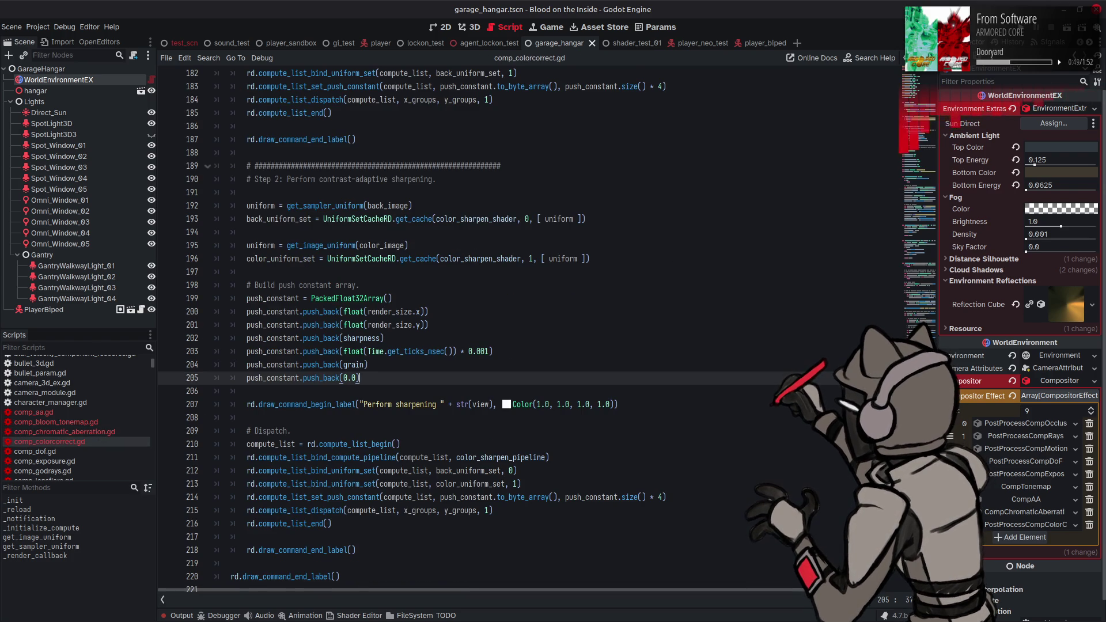
scroll(305, 98, "up", 20)
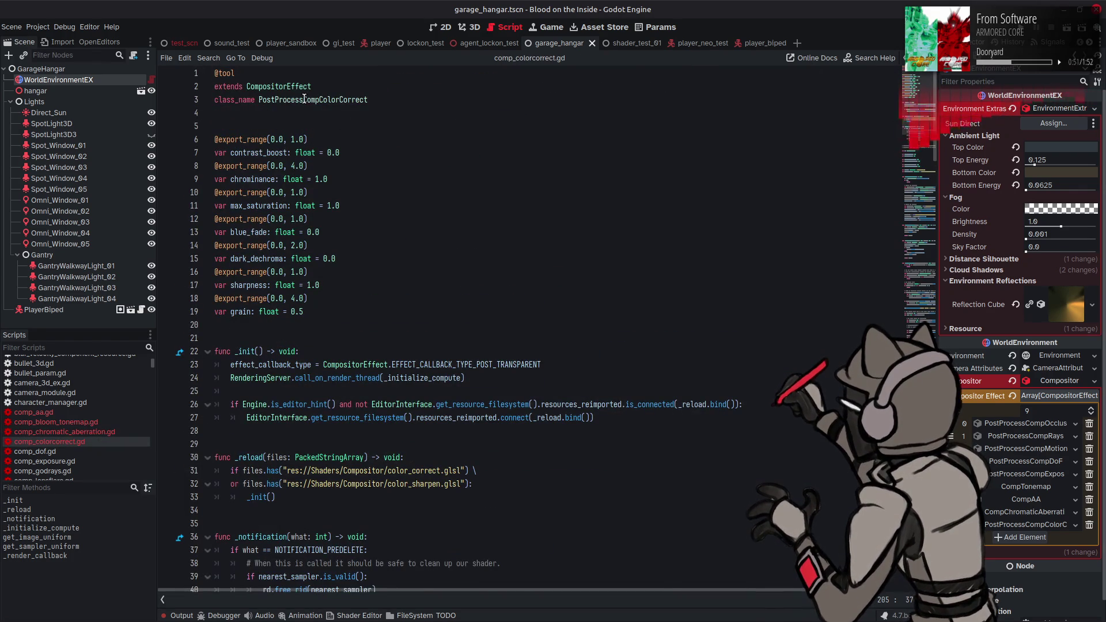
left_click(260, 100)
left_click_drag(260, 99, 305, 100)
key("Delete")
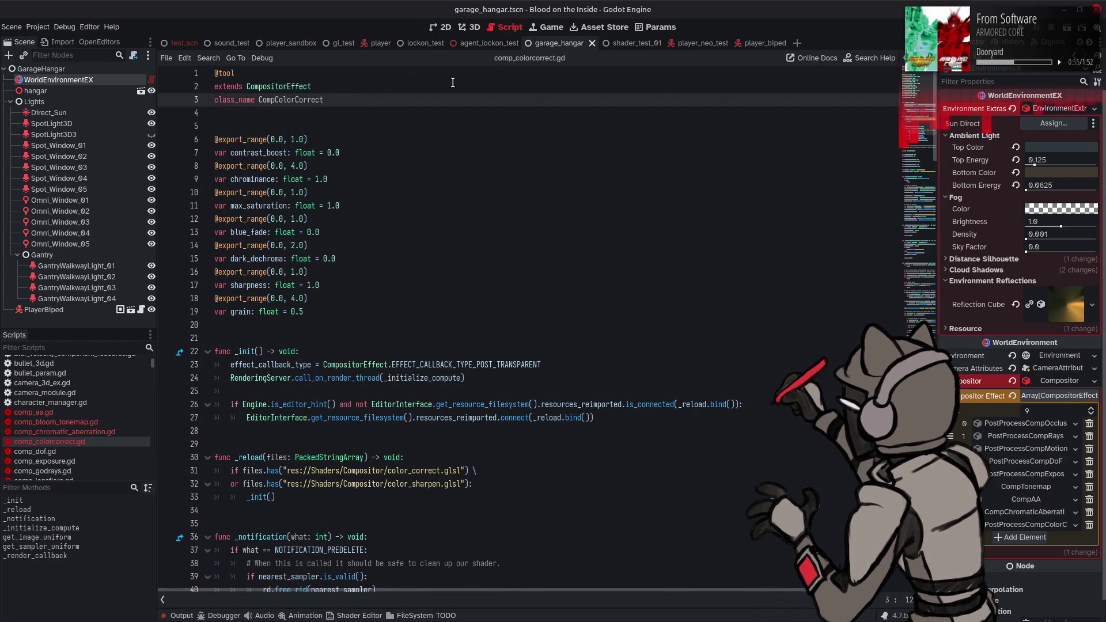
key("ctrl+s")
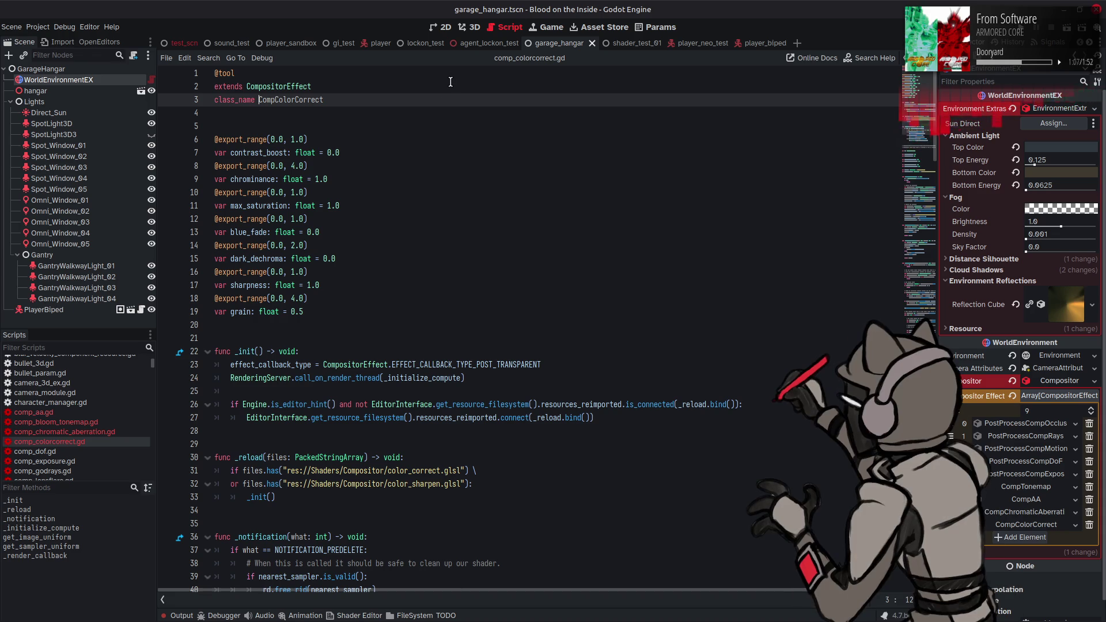
left_click(35, 451)
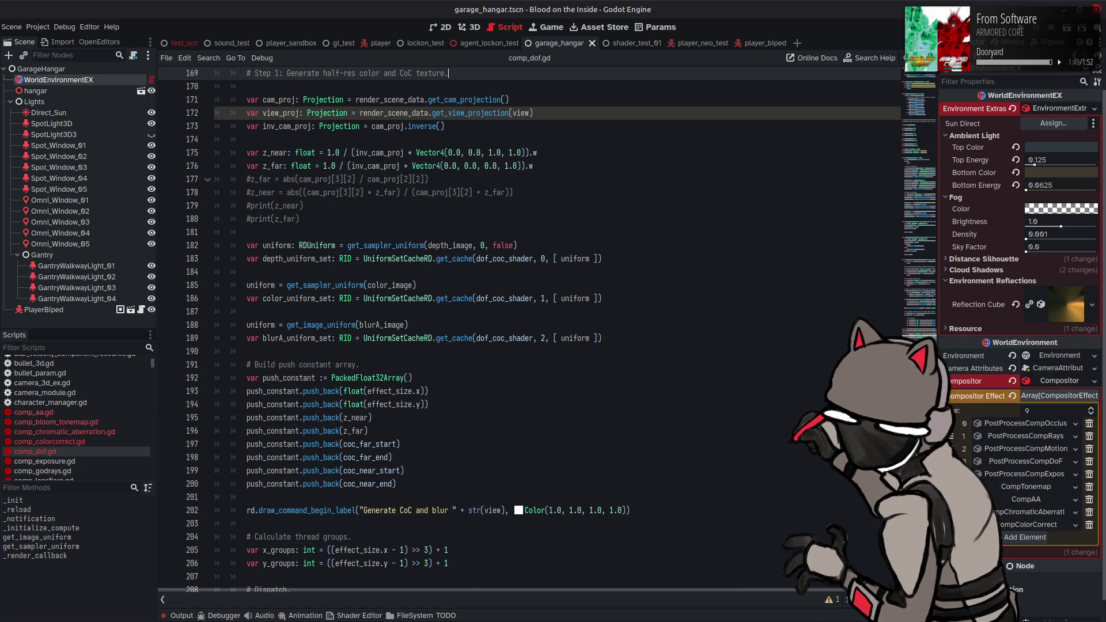
- Rename the DoF and exposure classes to CompDoF and CompExposure, saving the exposure script
scroll(306, 106, "up", 20)
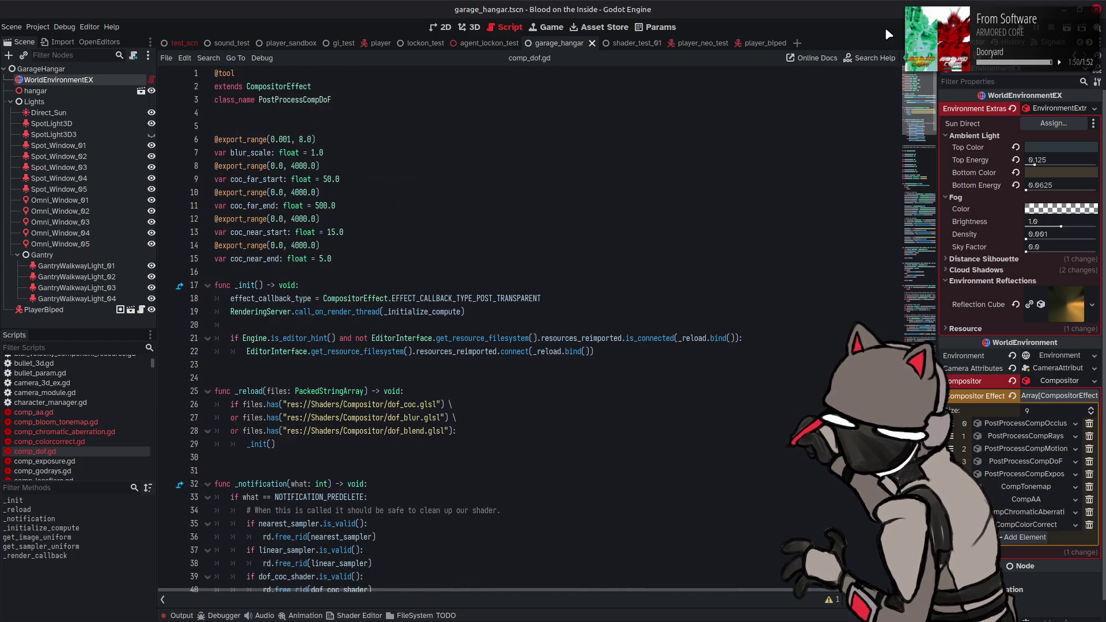
left_click(305, 106)
key("BackSpace")
key("BackSpace")
key("BackSpace")
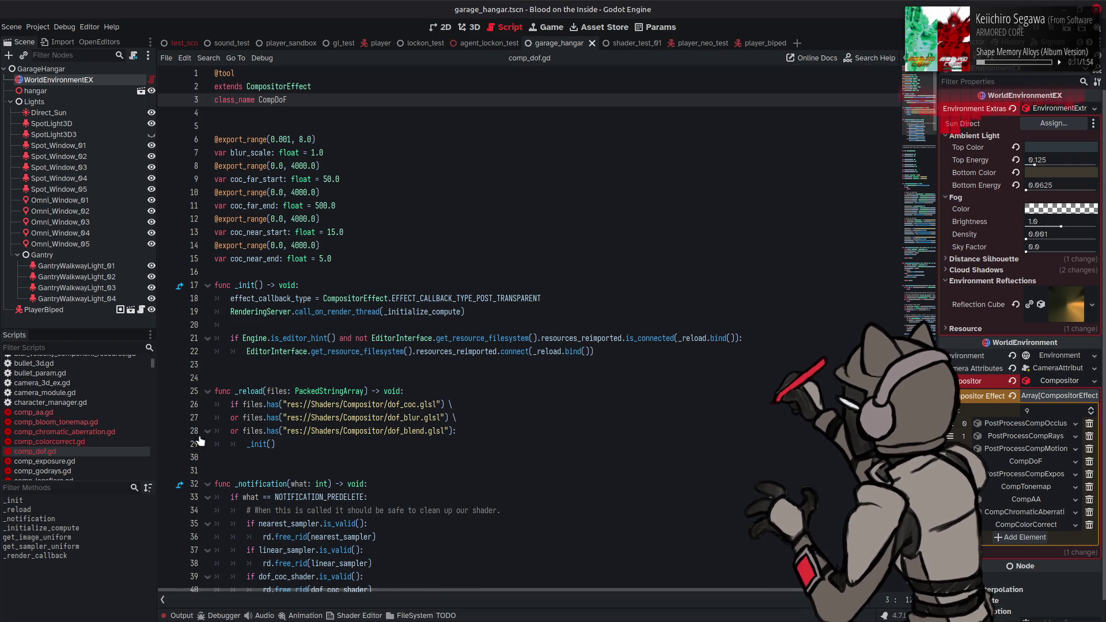
left_click(81, 461)
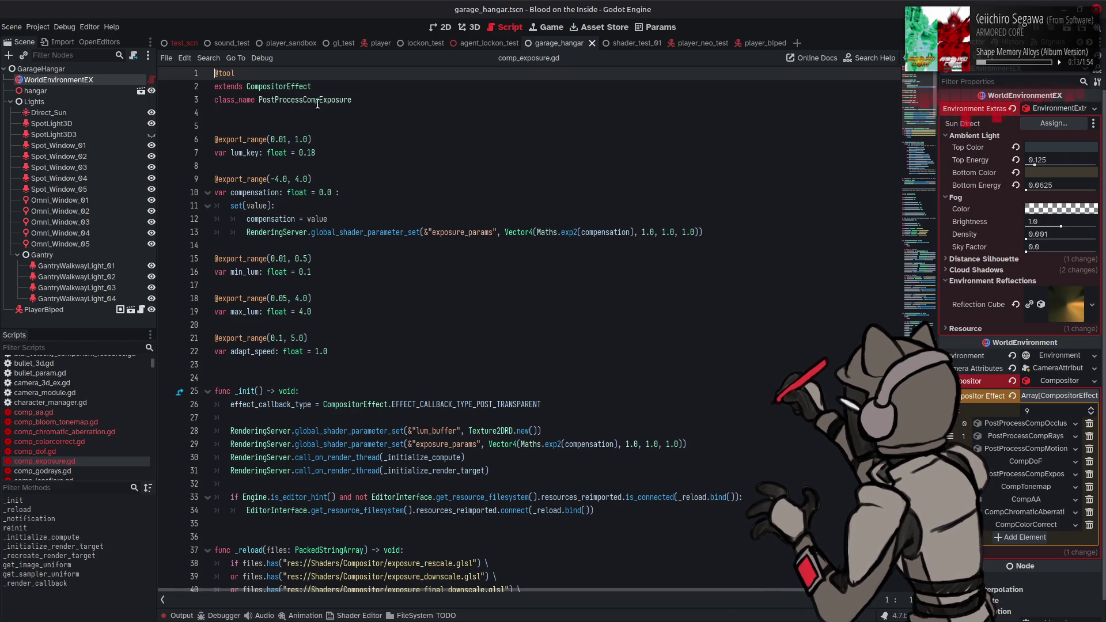
left_click_drag(303, 100, 259, 99)
key("BackSpace")
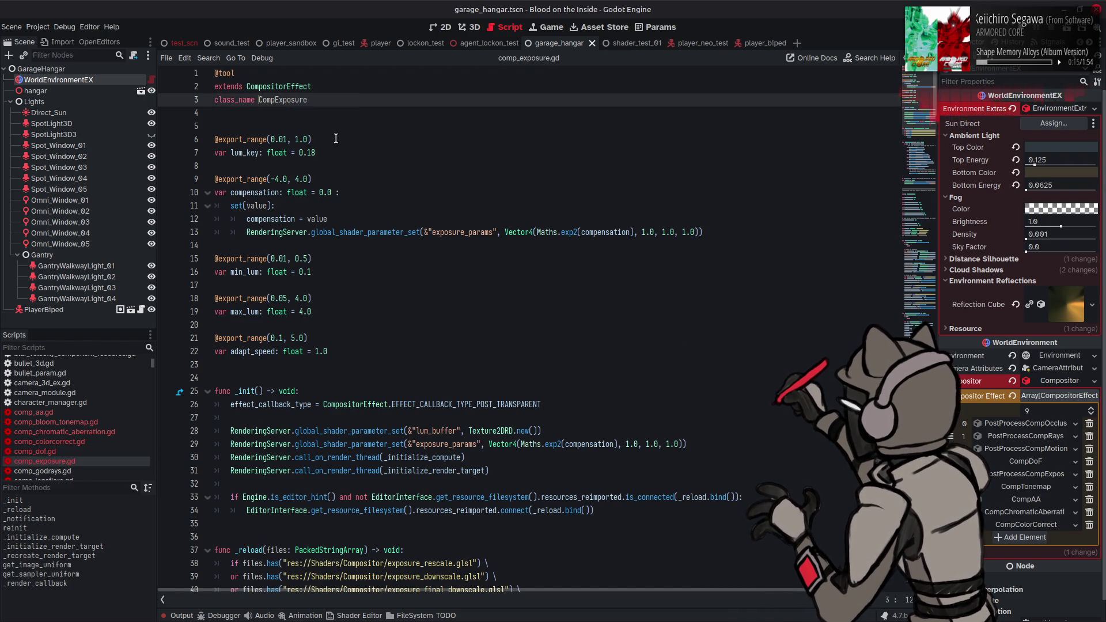
key("ctrl+s")
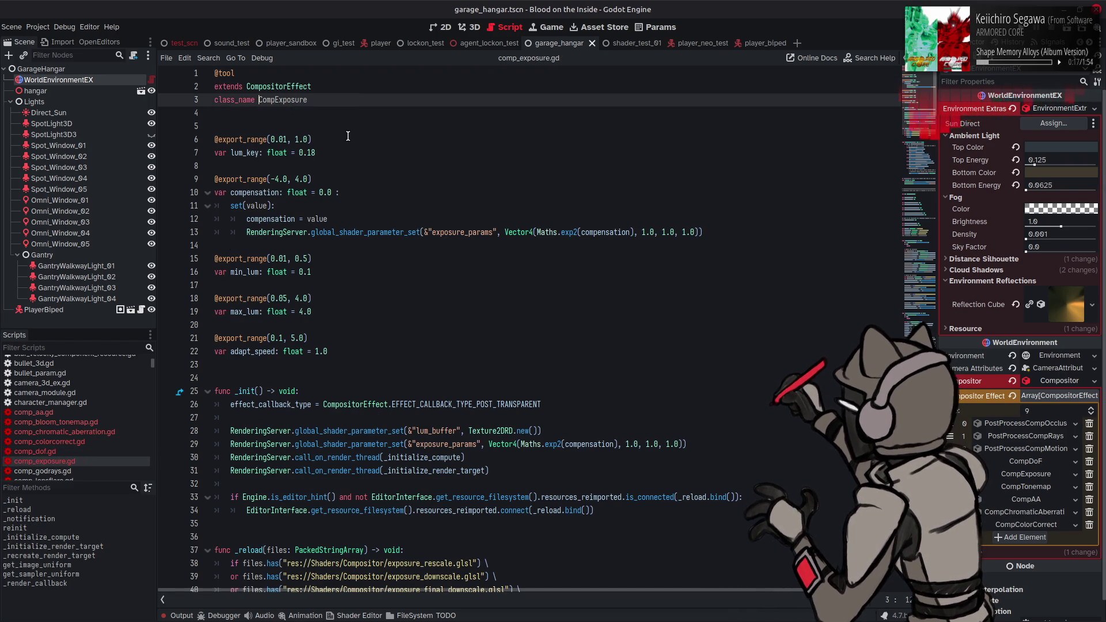
- Rename comp_godrays.gd's class to CompRays, save, and open comp_lensflare.gd
scroll(125, 429, "down", 3)
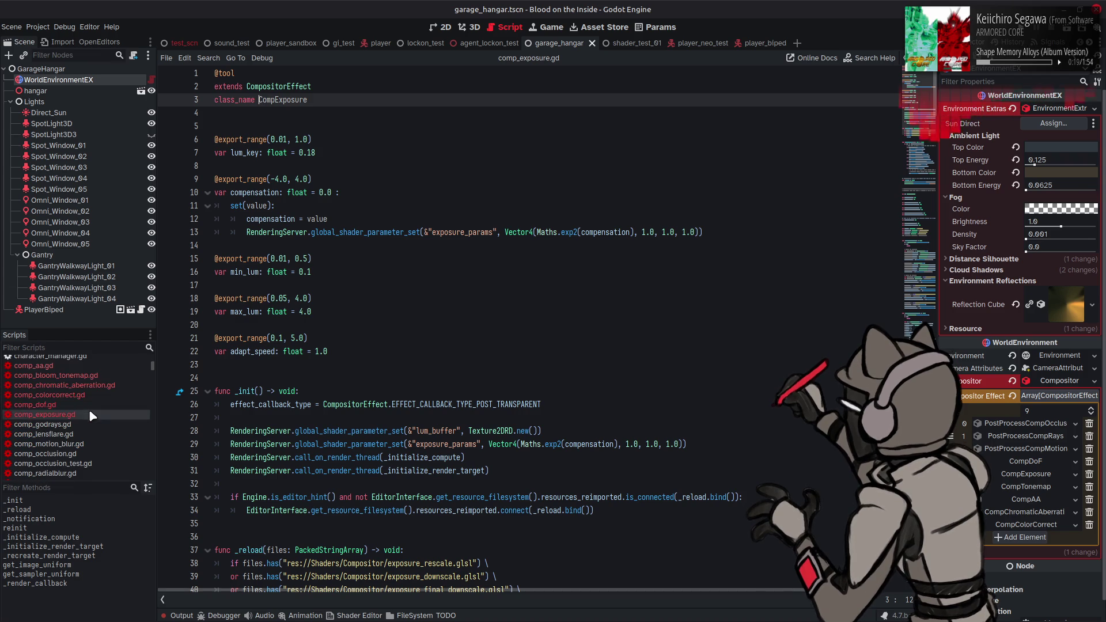
left_click(75, 424)
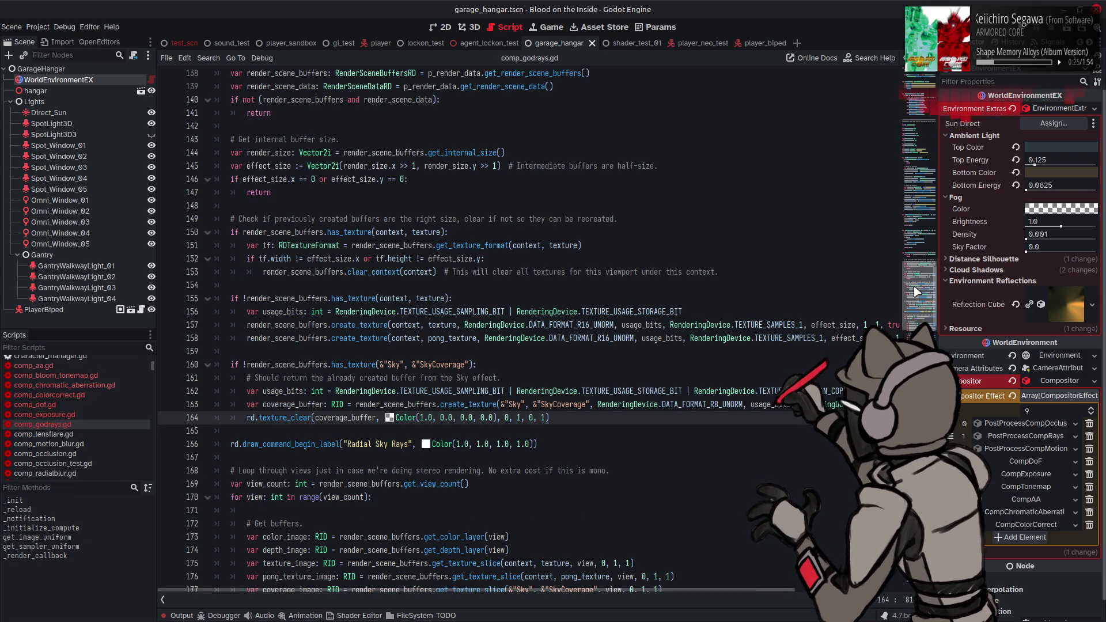
scroll(917, 292, "up", 20)
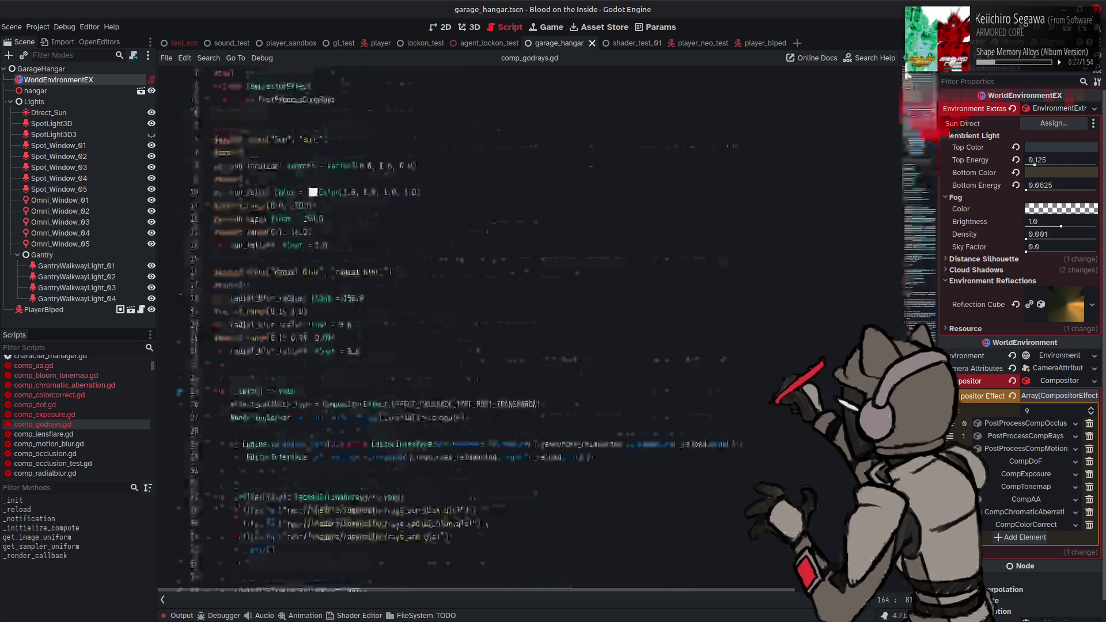
left_click_drag(305, 100, 258, 101)
key("BackSpace")
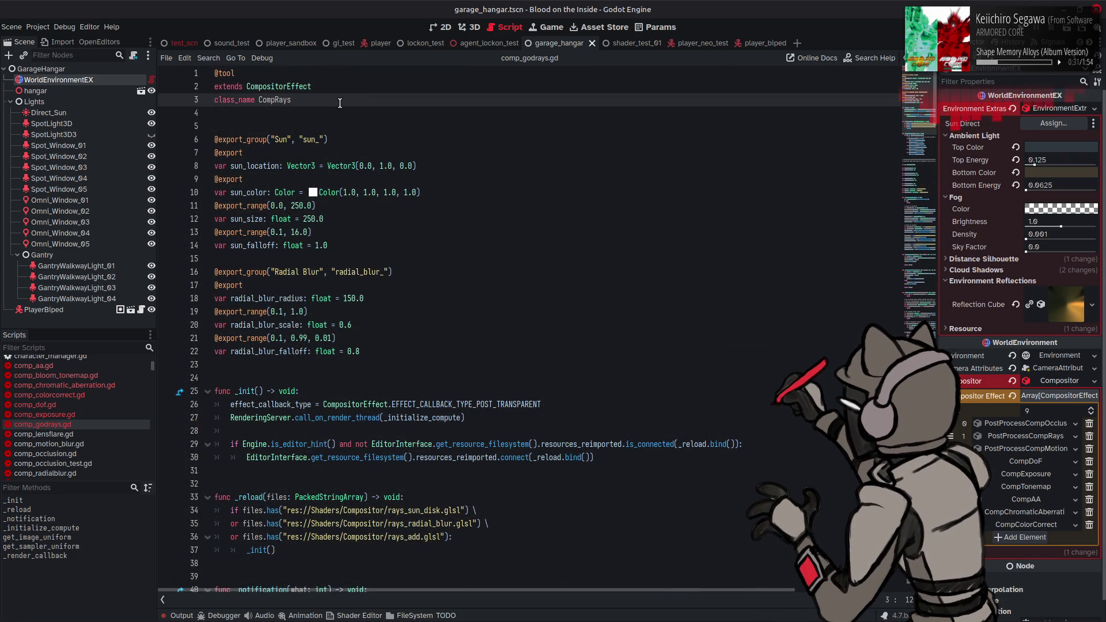
key("ctrl+s")
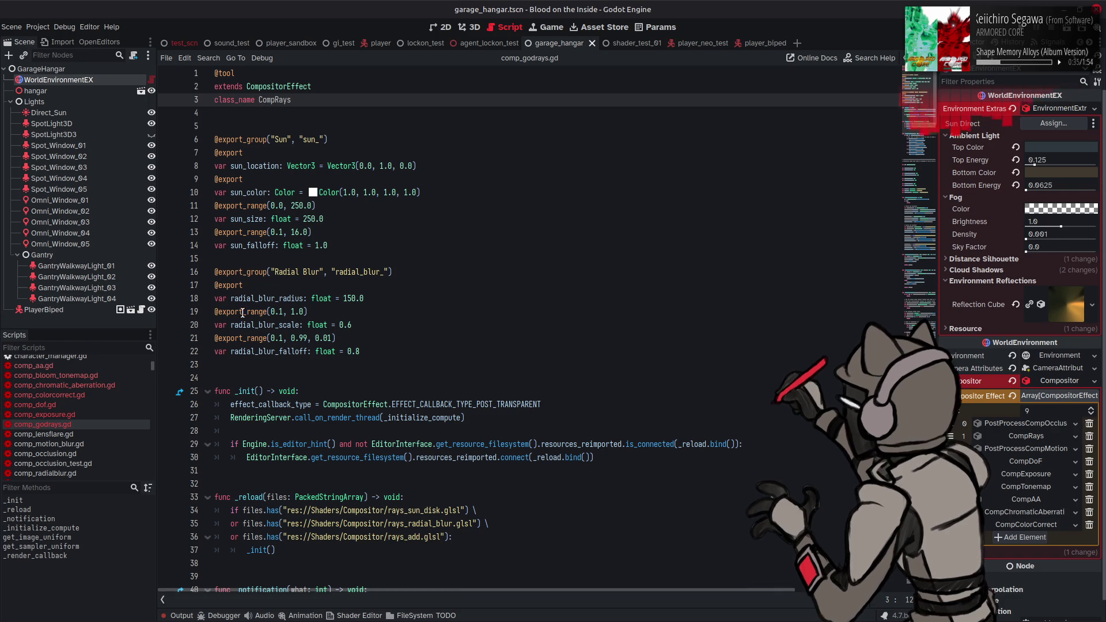
left_click(66, 435)
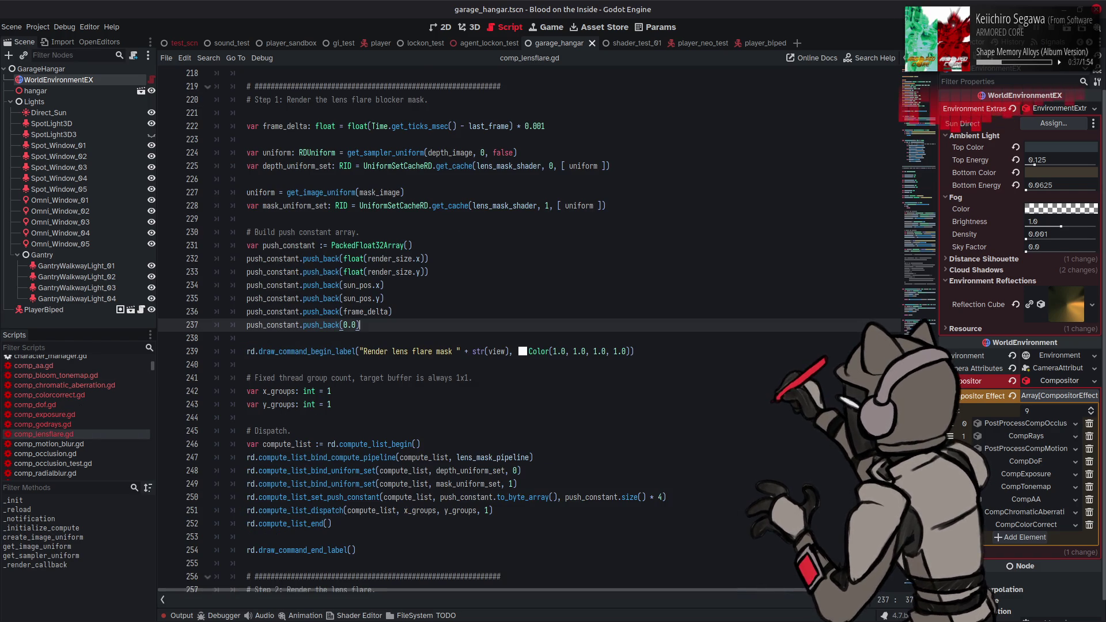
- Rename the lens flare class to CompLensFlare and save
scroll(452, 221, "up", 20)
left_click_drag(303, 99, 259, 100)
key("BackSpace")
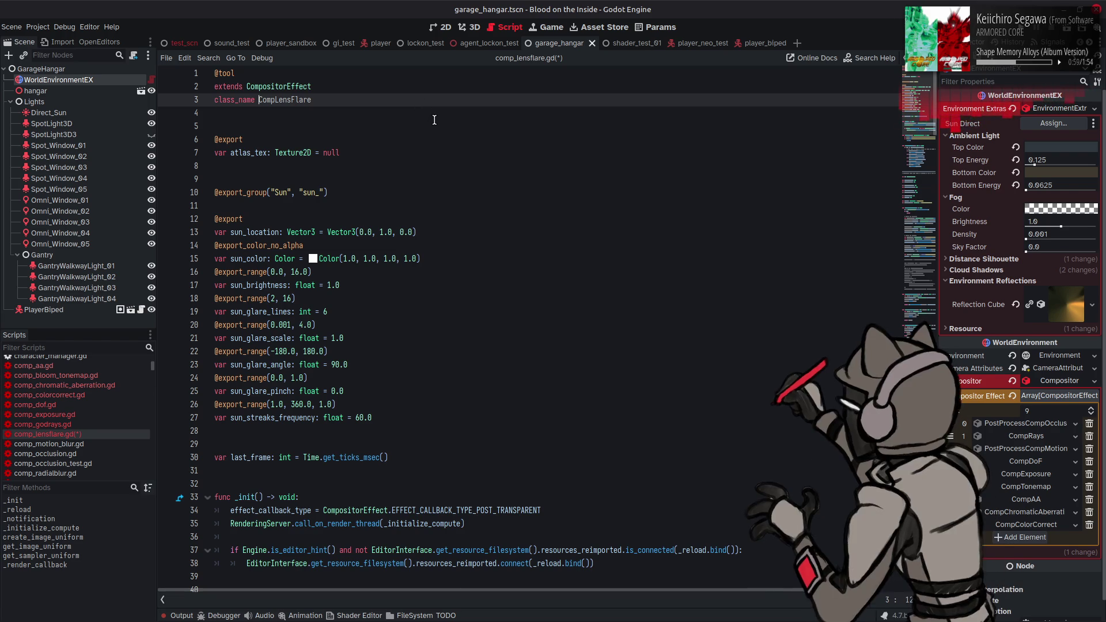
left_click(434, 120)
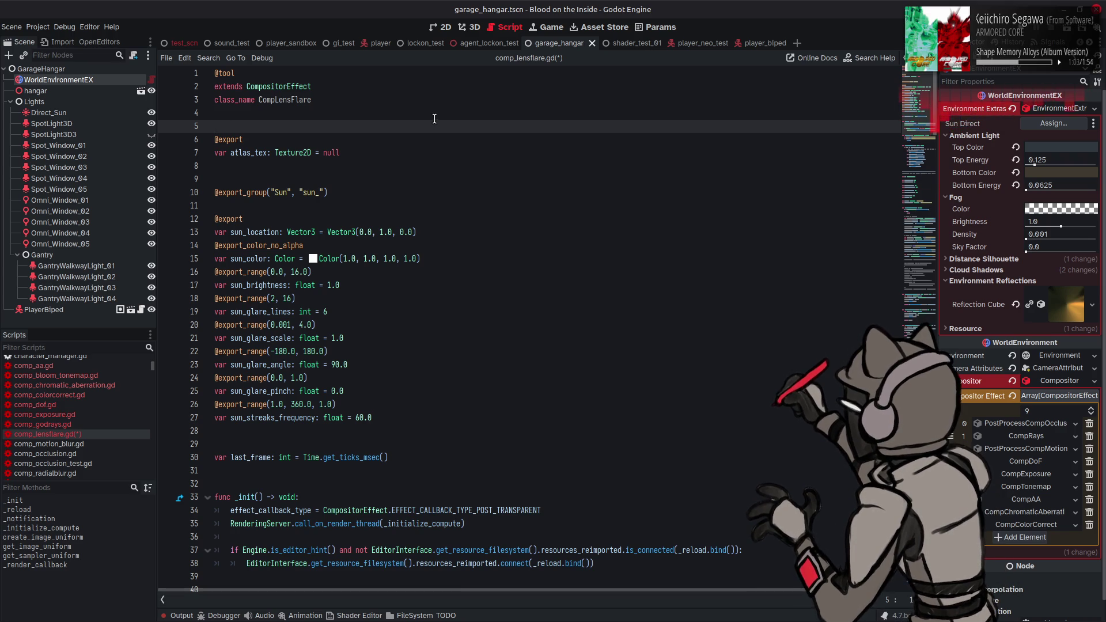
key("ctrl+s")
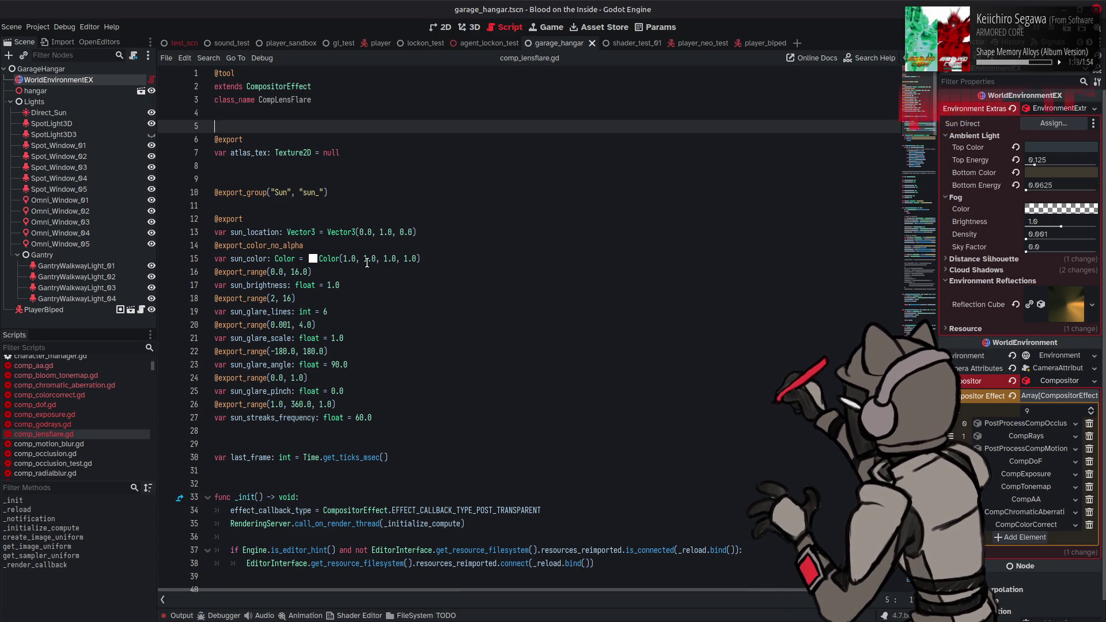
- In comp_motion_blur.gd, rename the class to CompMotionBlur and save
left_click(82, 445)
scroll(376, 128, "up", 20)
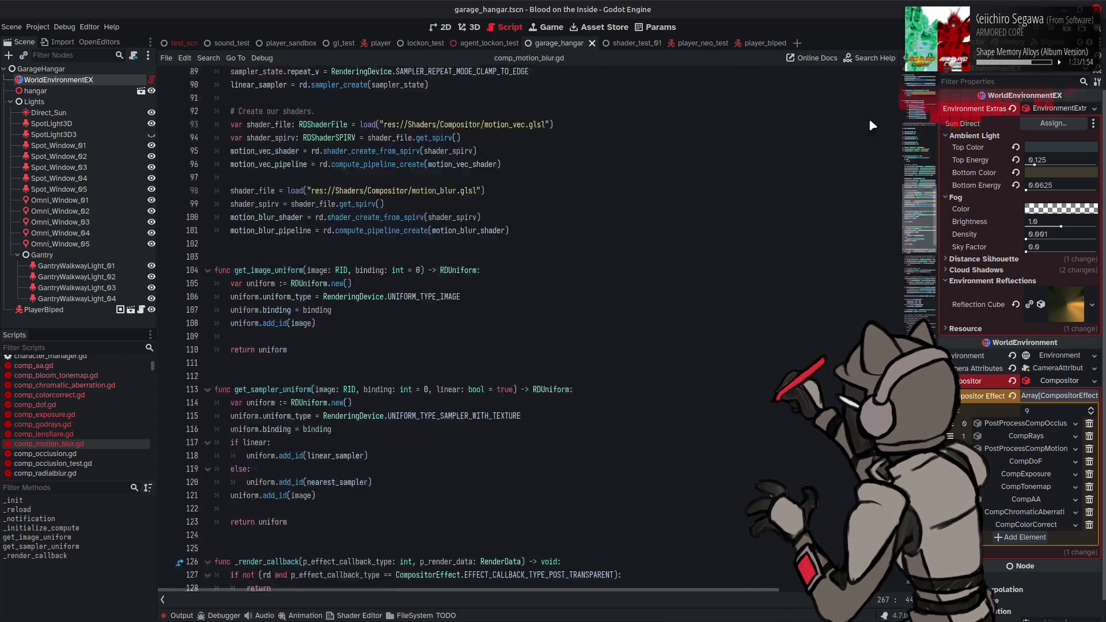
left_click_drag(303, 100, 259, 103)
key("BackSpace")
key("ctrl+s")
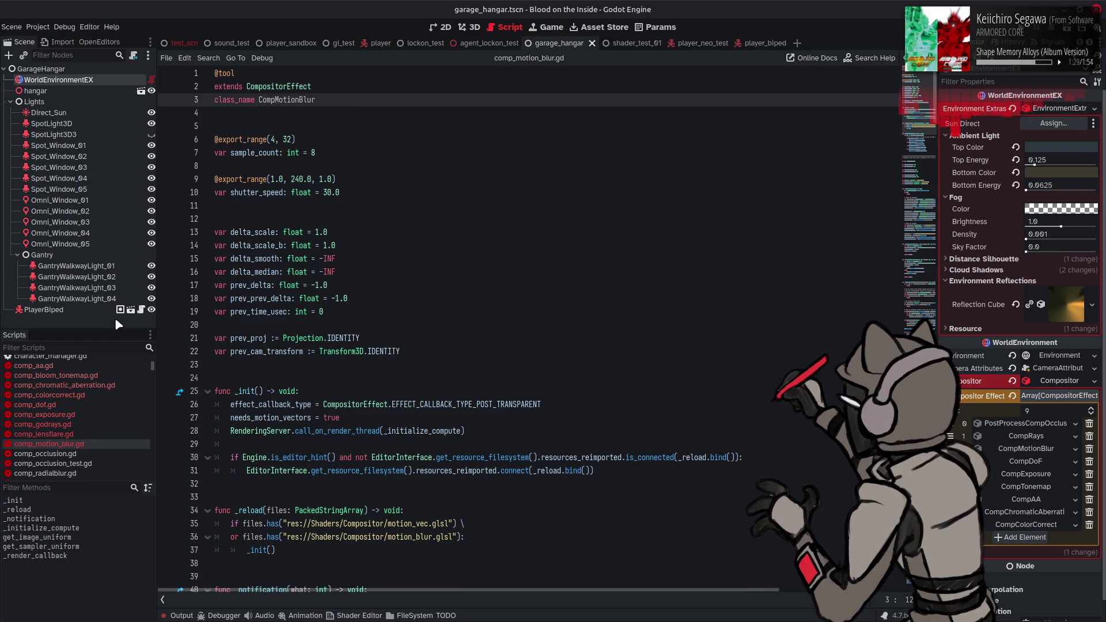
- In comp_occlusion.gd, rename the class to CompOcclusion and save
scroll(111, 397, "down", 1)
left_click(46, 438)
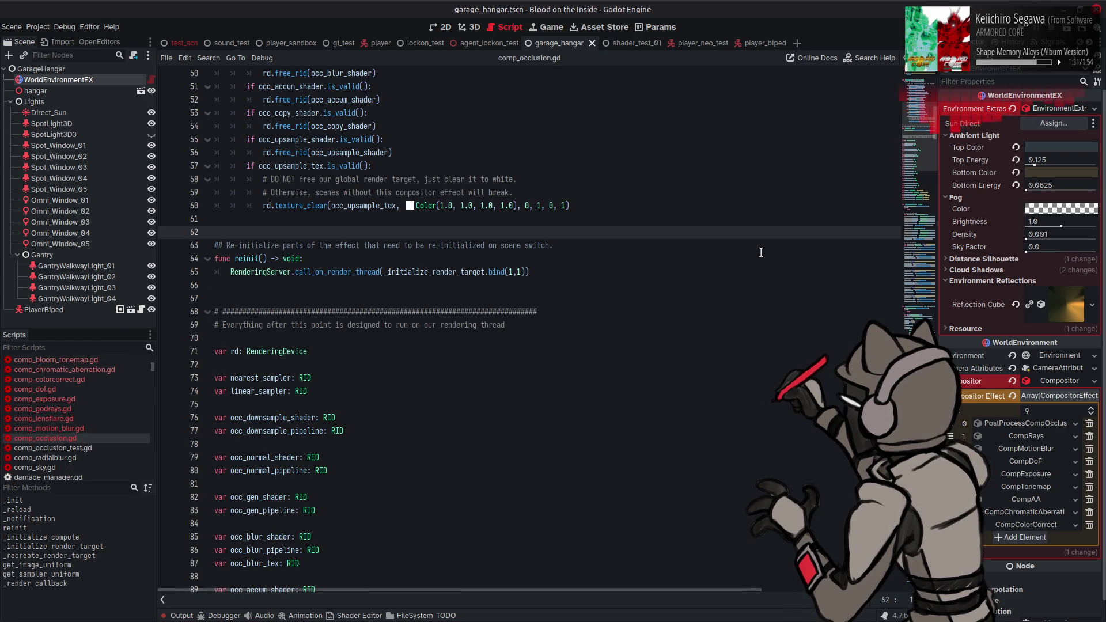
left_click_drag(920, 172, 917, 115)
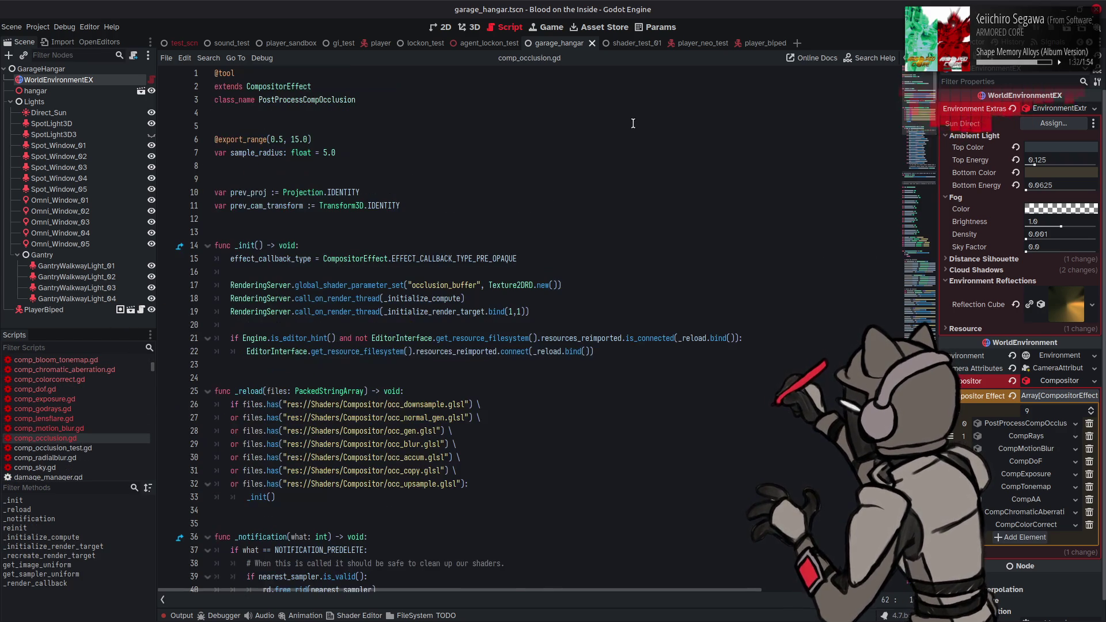
left_click(302, 99)
key("shift+Left")
key("shift+Left")
key("shift+Left")
key("BackSpace")
key("ctrl+s")
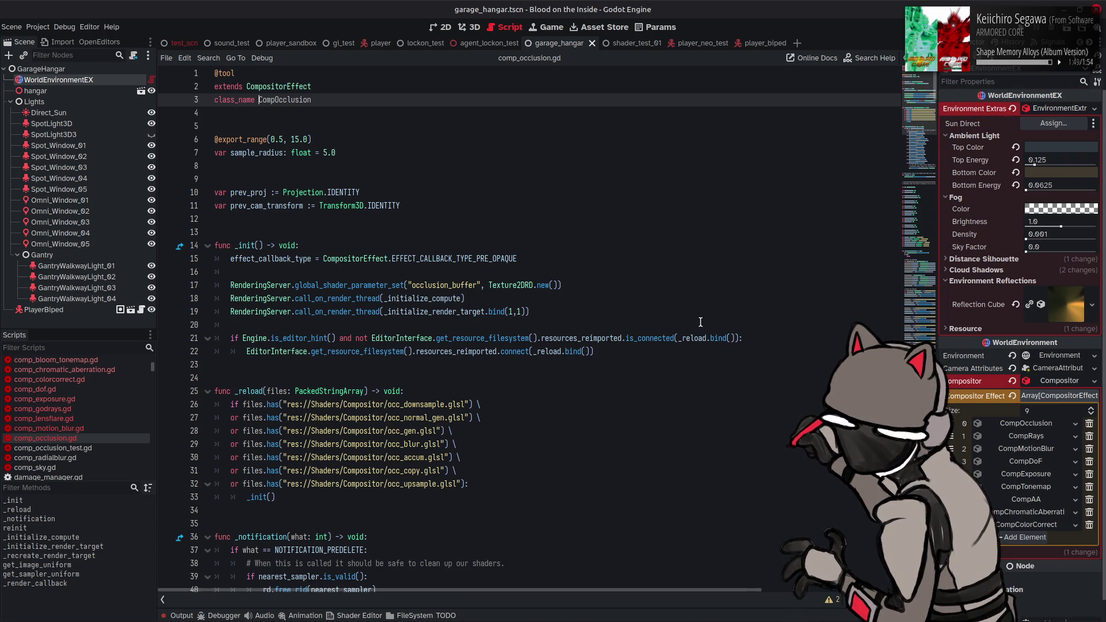
- Rename comp_occlusion_test.gd's class to CompOcclusionTest, save, and open comp_radialblur.gd
left_click(72, 447)
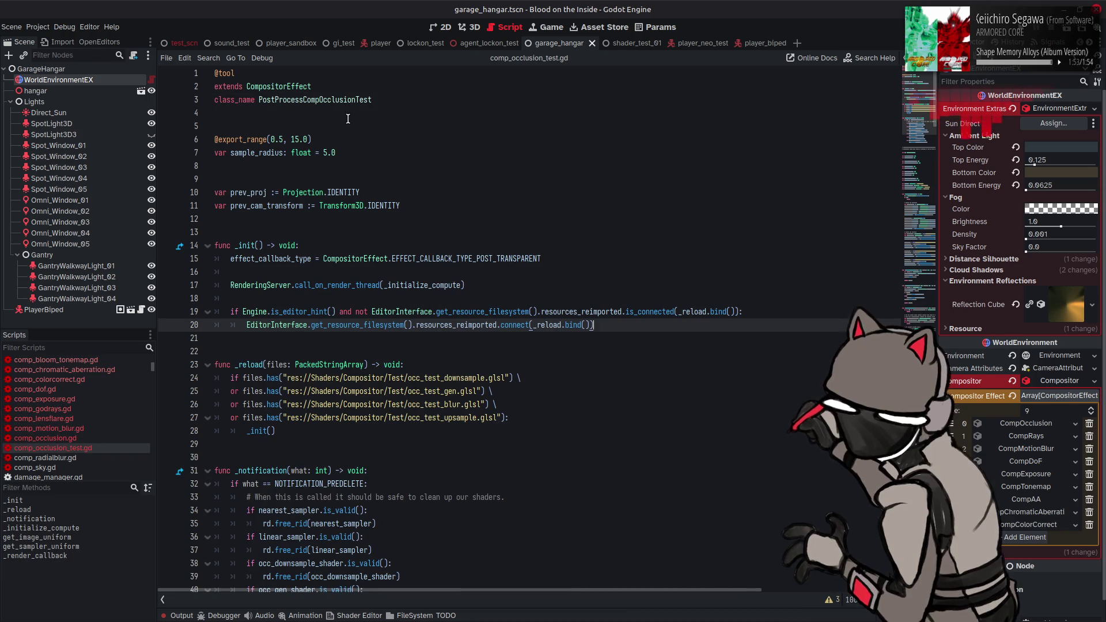
left_click_drag(305, 99, 259, 99)
key("BackSpace")
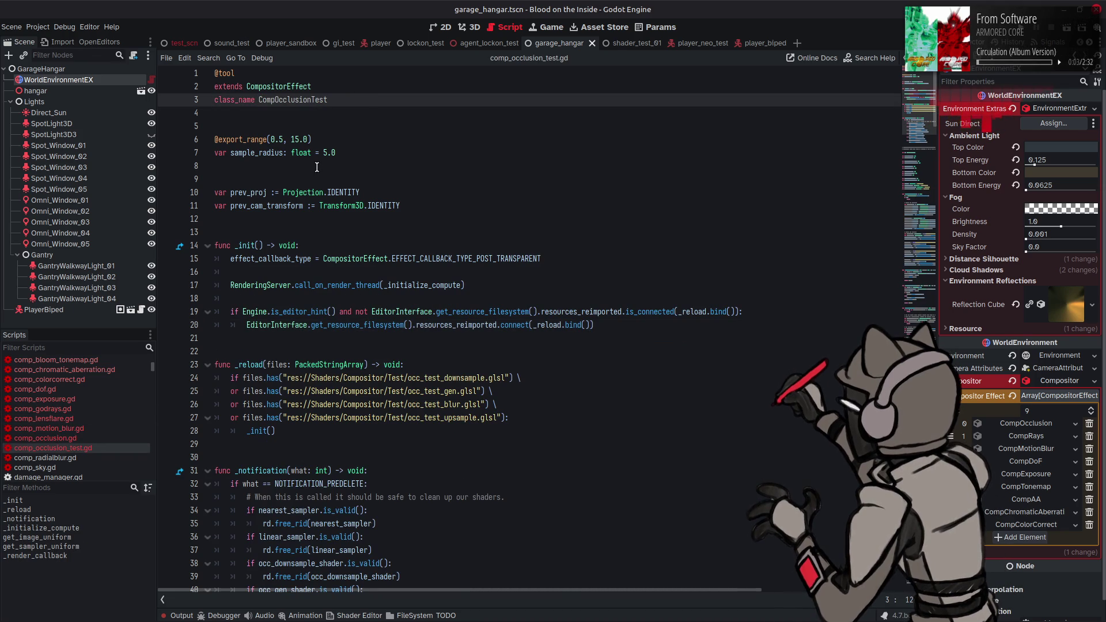
key("ctrl+s")
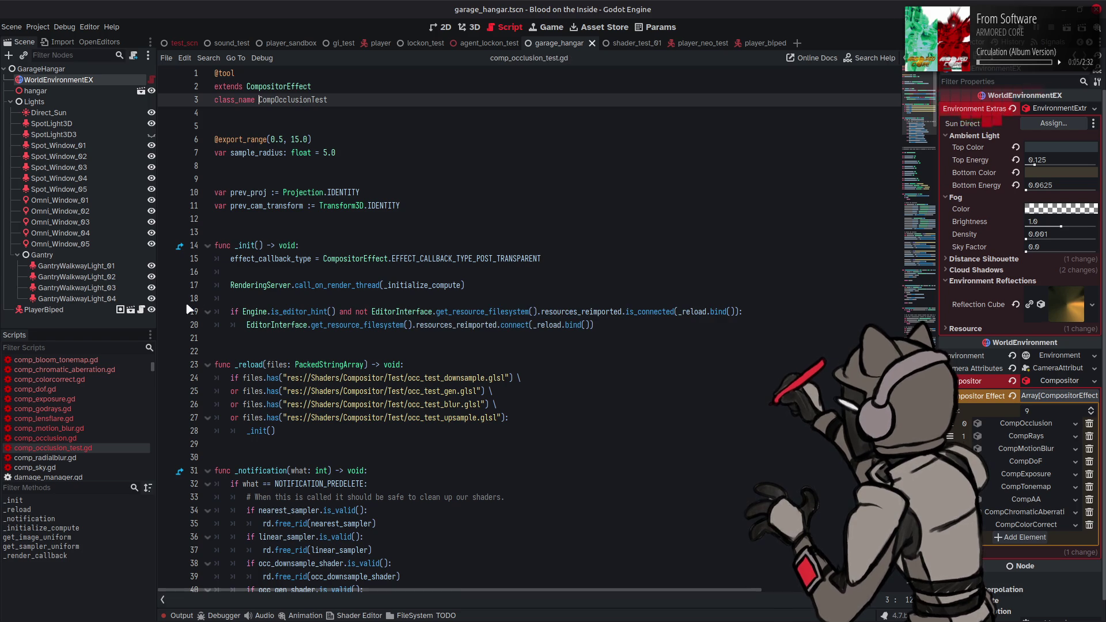
scroll(95, 423, "down", 3)
scroll(95, 428, "down", 1)
left_click(86, 412)
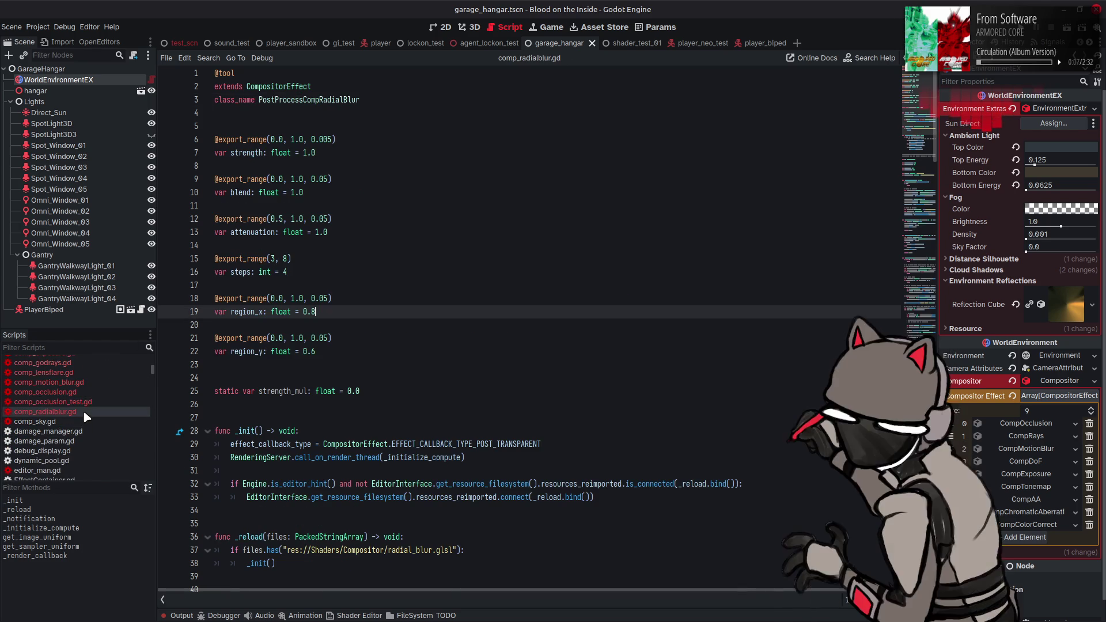
- Strip the PostProcess prefix from comp_radialblur.gd's class name, leaving CompRadialBlur, and save
left_click_drag(303, 101, 260, 103)
key("BackSpace")
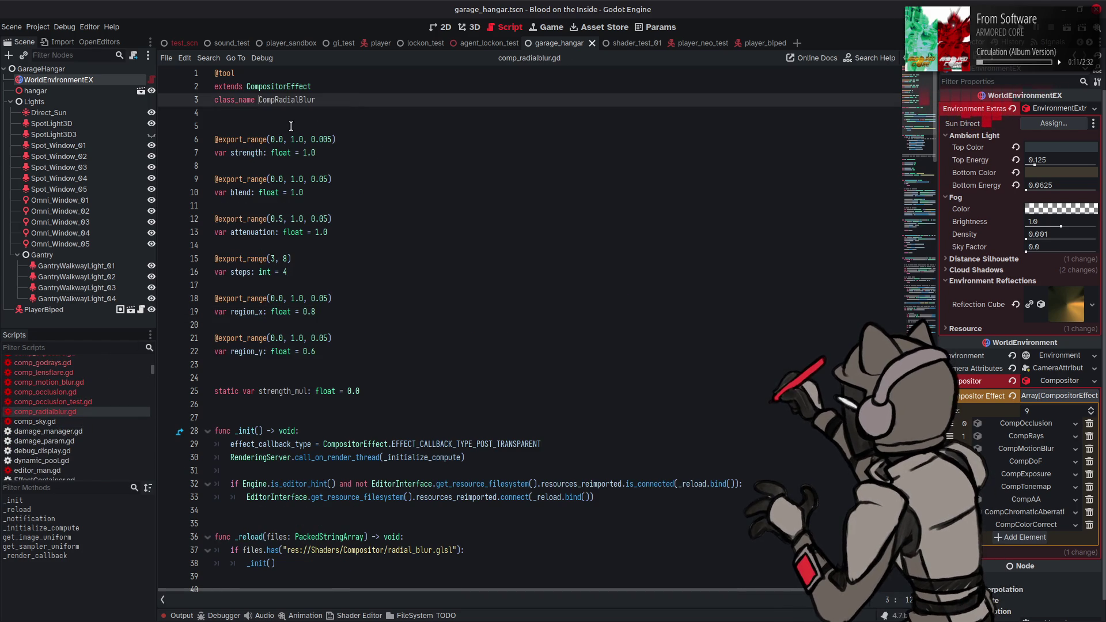
key("ctrl+s")
- Rename comp_sky.gd's class to CompSky and save it
left_click(85, 422)
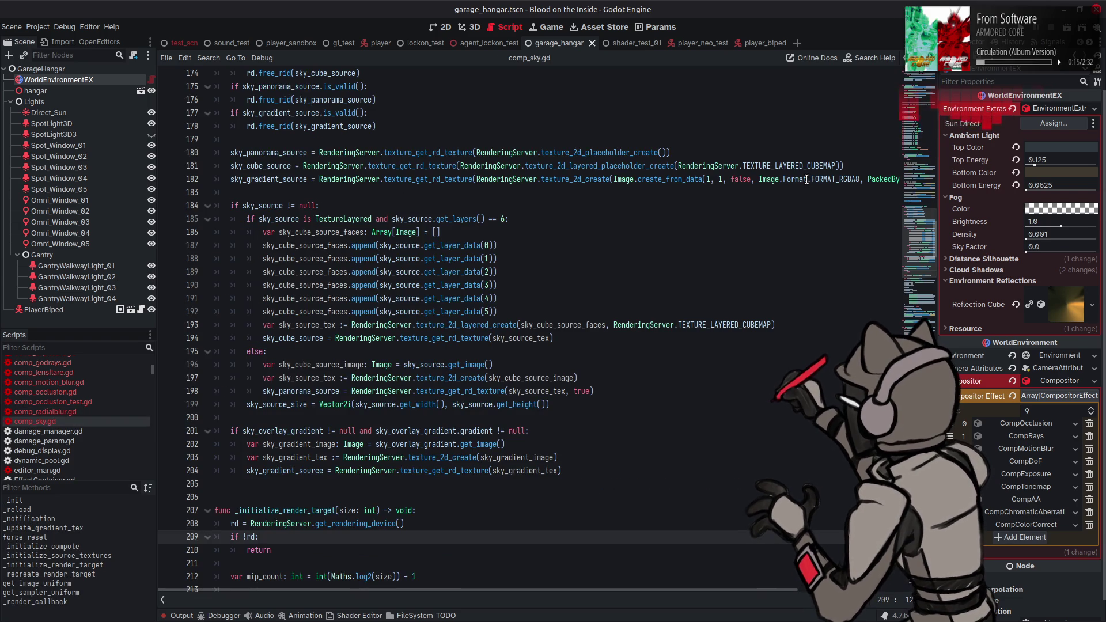
scroll(919, 242, "up", 15)
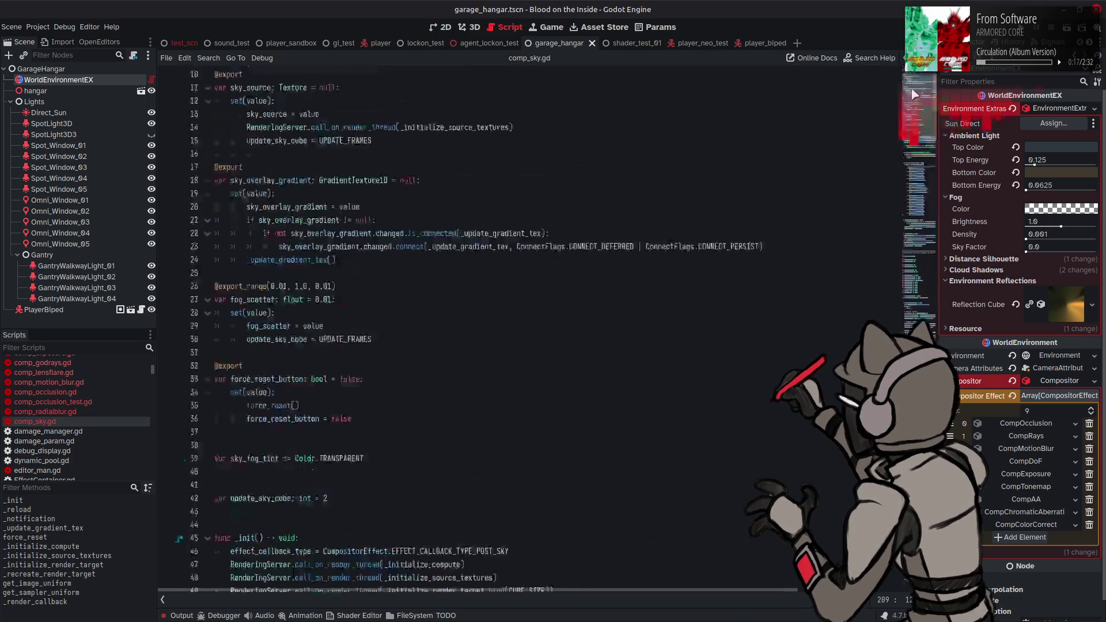
double_click(309, 101)
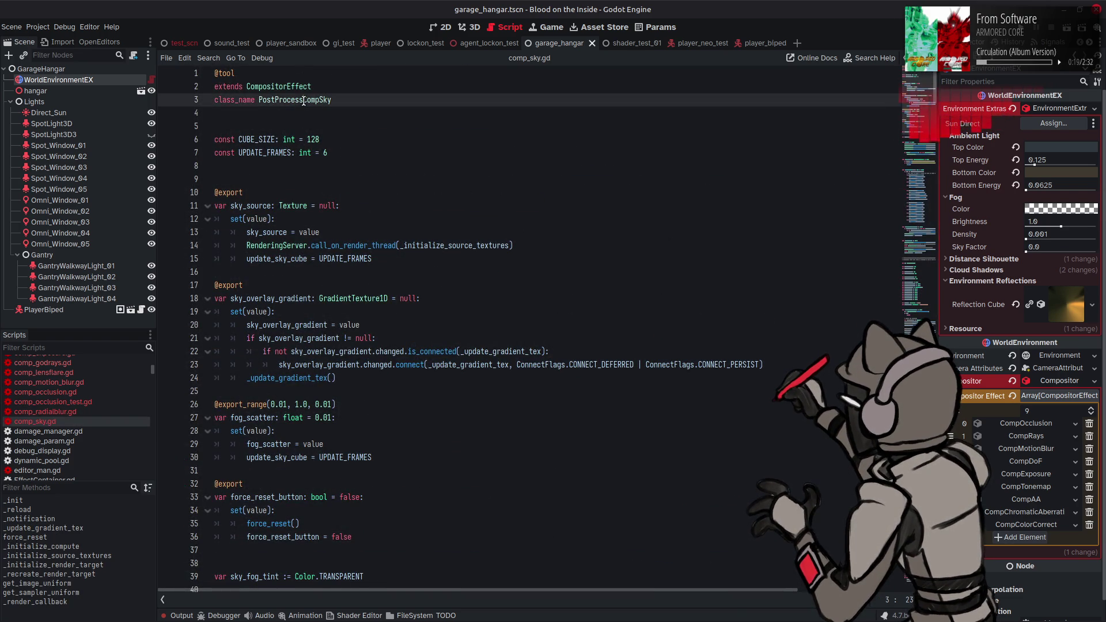
key("BackSpace")
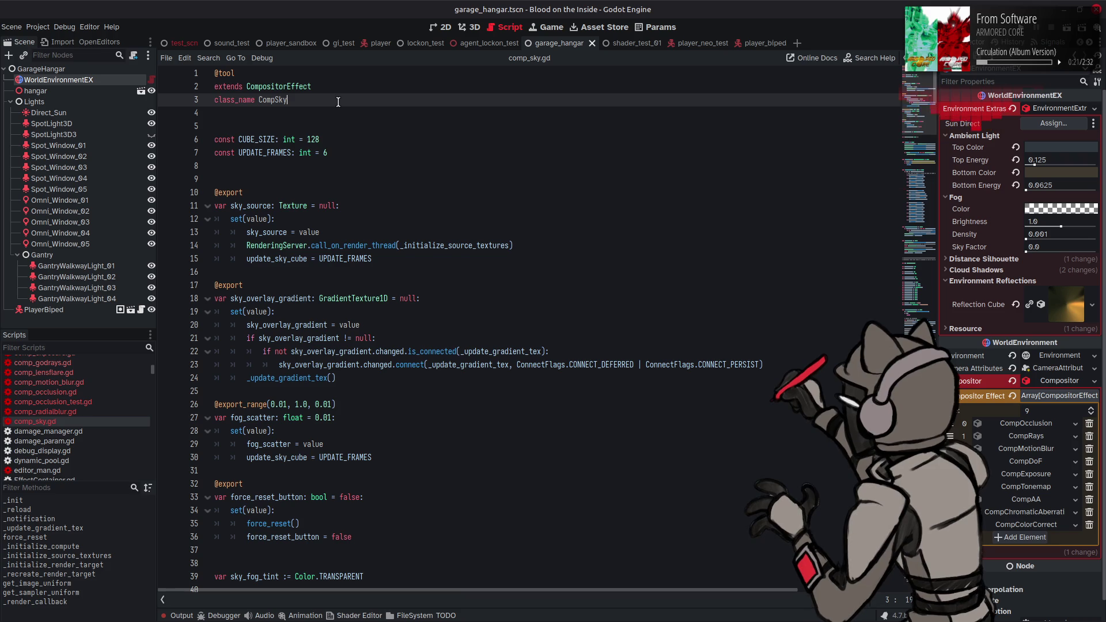
key("ctrl+s")
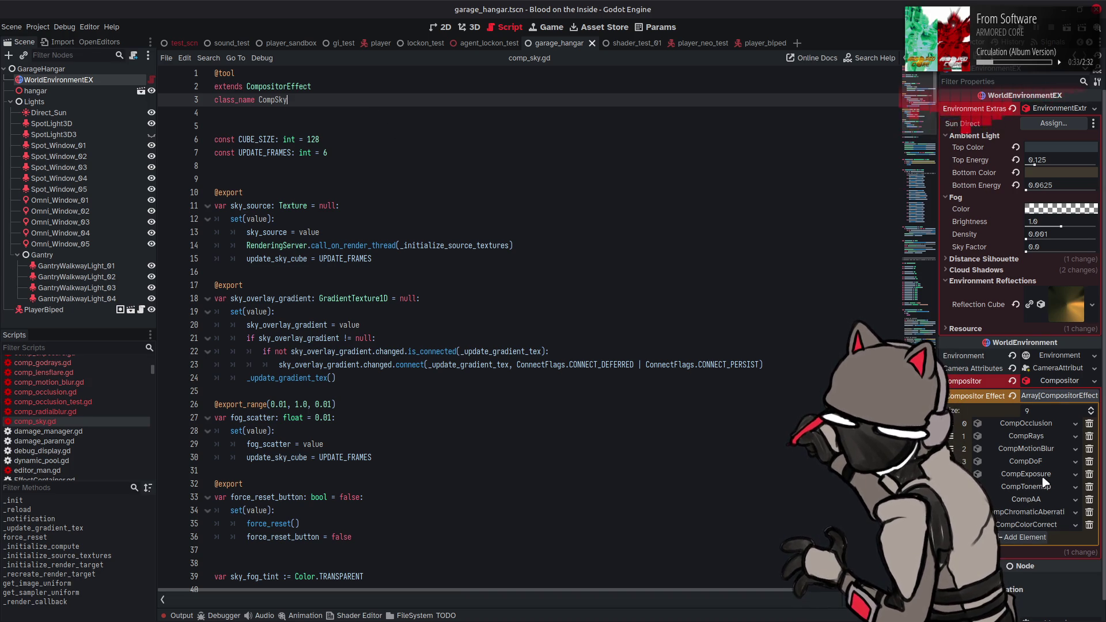
left_click_drag(1045, 476, 1047, 479)
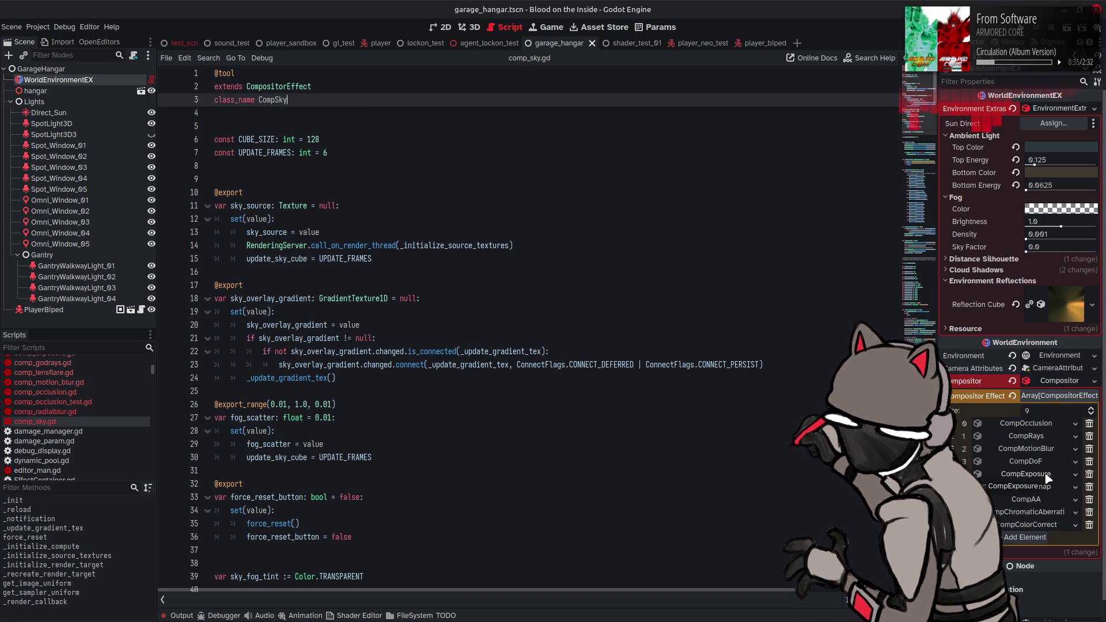
left_click_drag(1048, 478, 1048, 477)
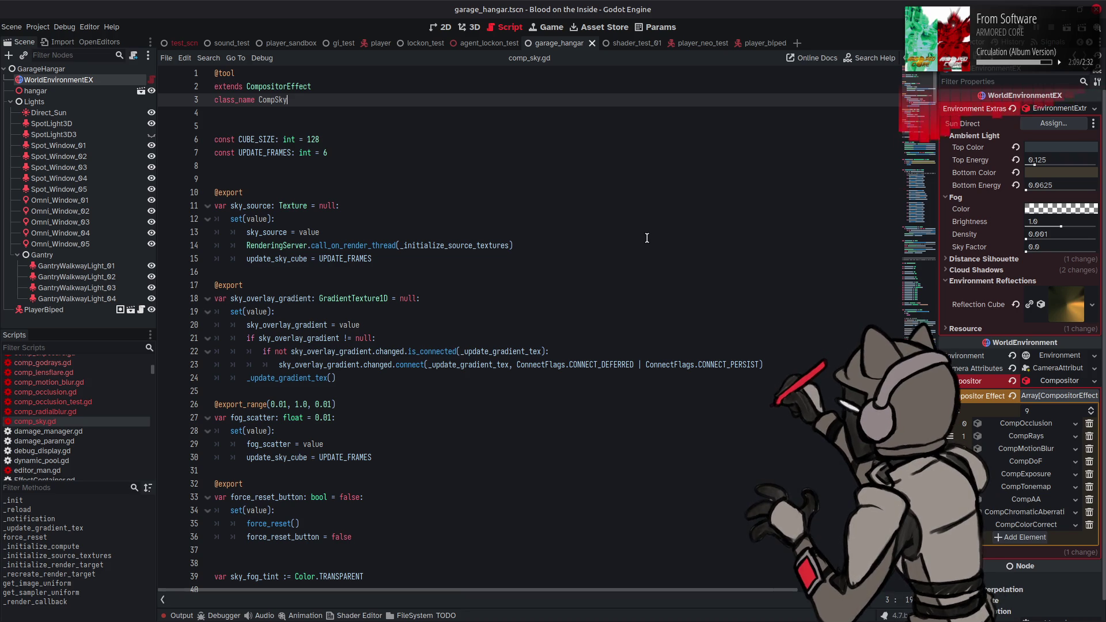
left_click(561, 268)
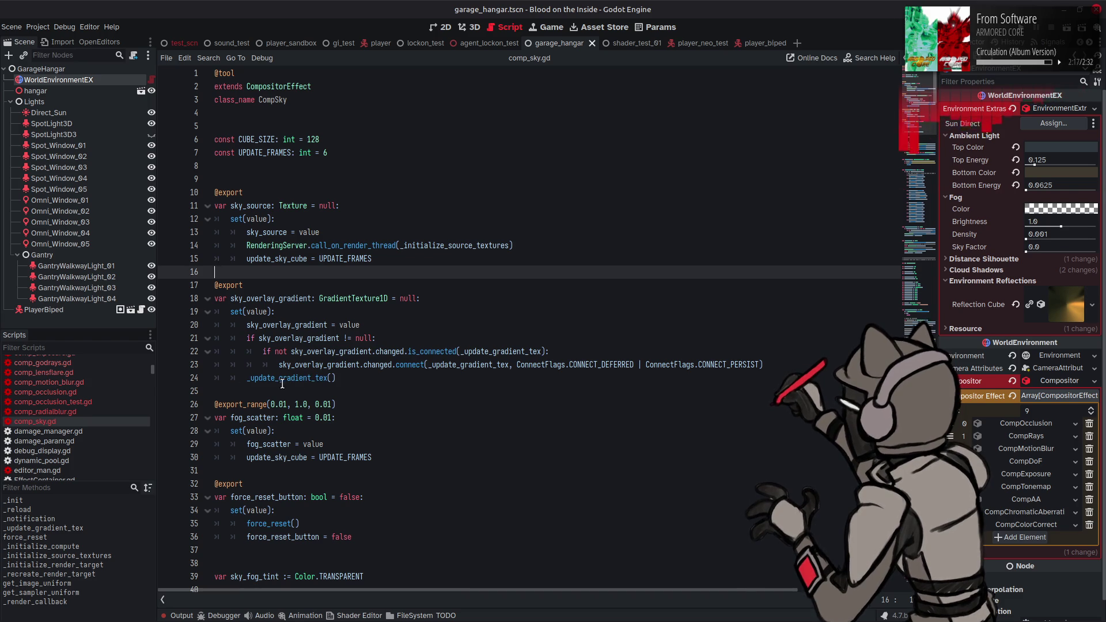
- In comp_chromatic_aberration.gd, replace 'ticAberration' with 'Split' to make CompChromaSplit, and save
mouse_move(313, 381)
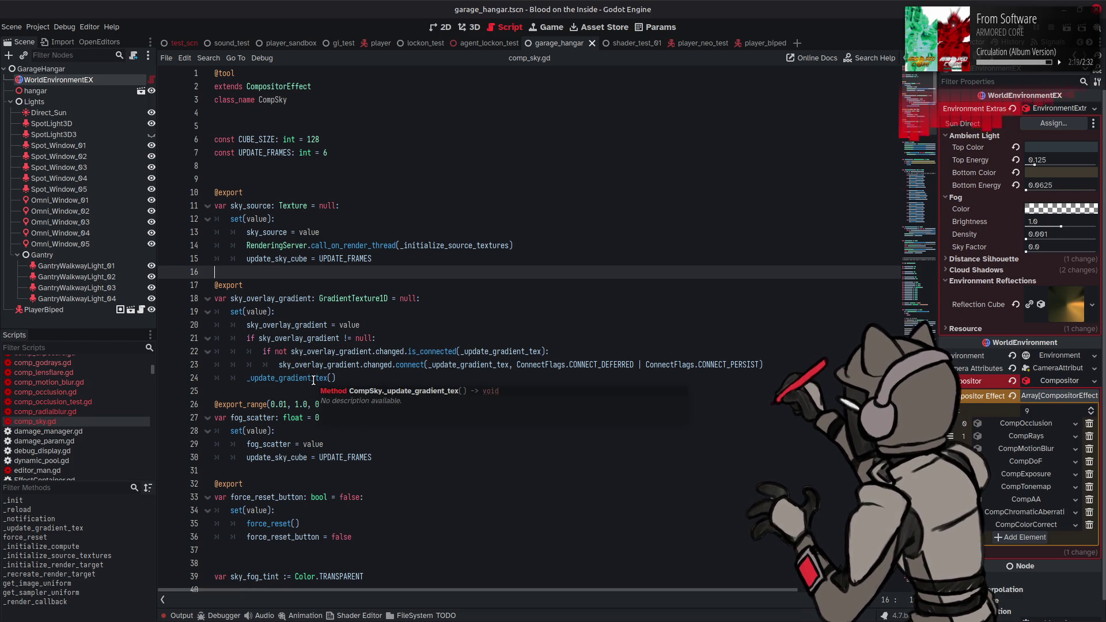
scroll(101, 392, "up", 5)
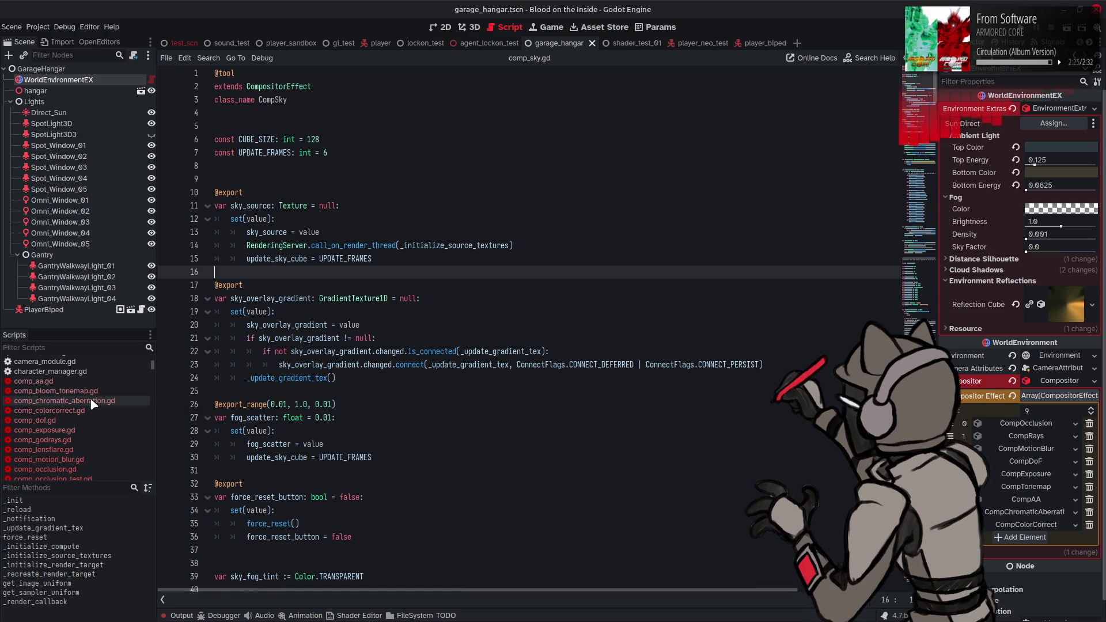
left_click(95, 401)
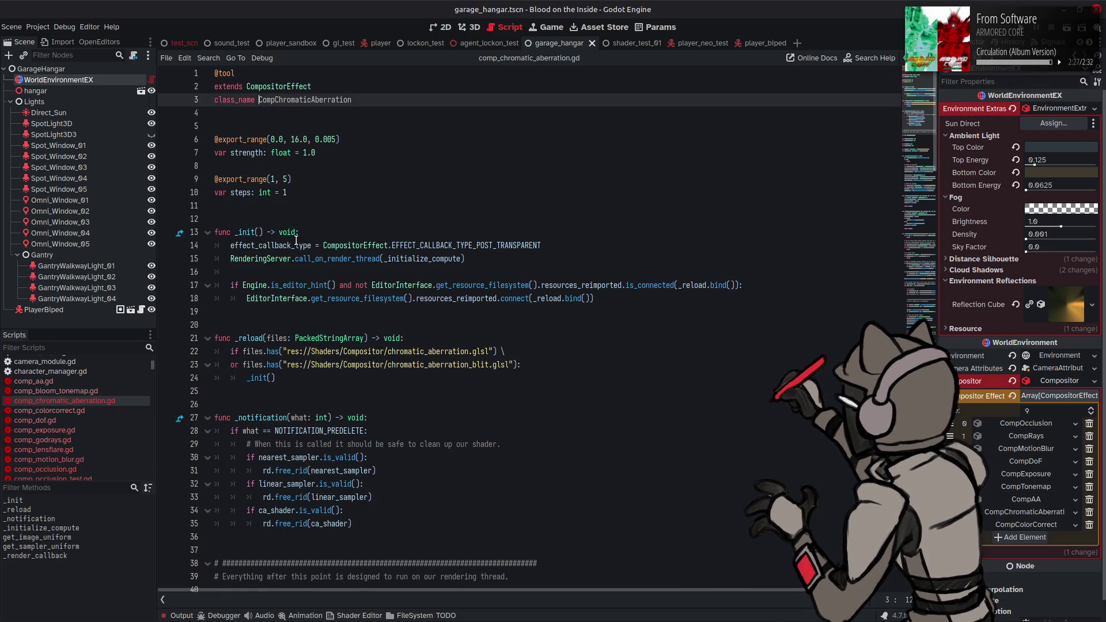
mouse_move(296, 240)
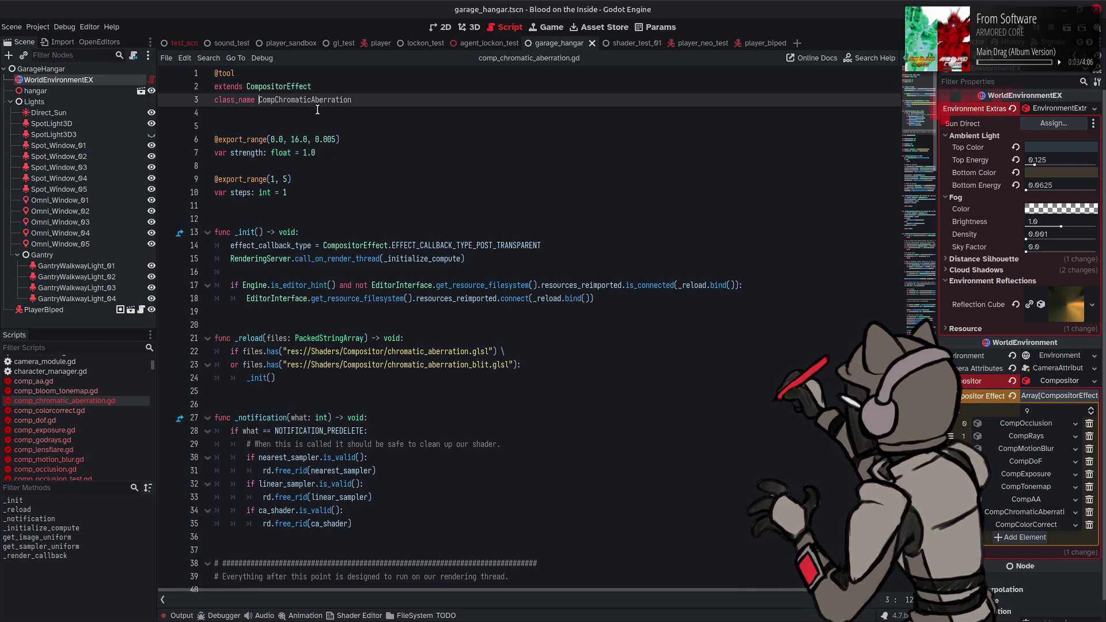
left_click_drag(299, 100, 397, 99)
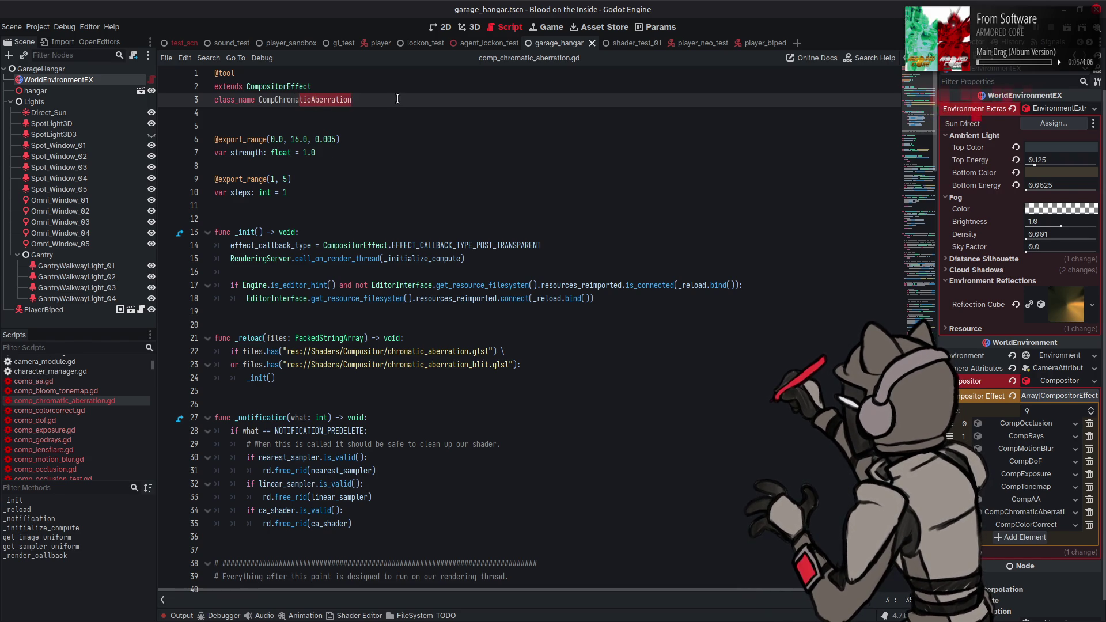
type("Split")
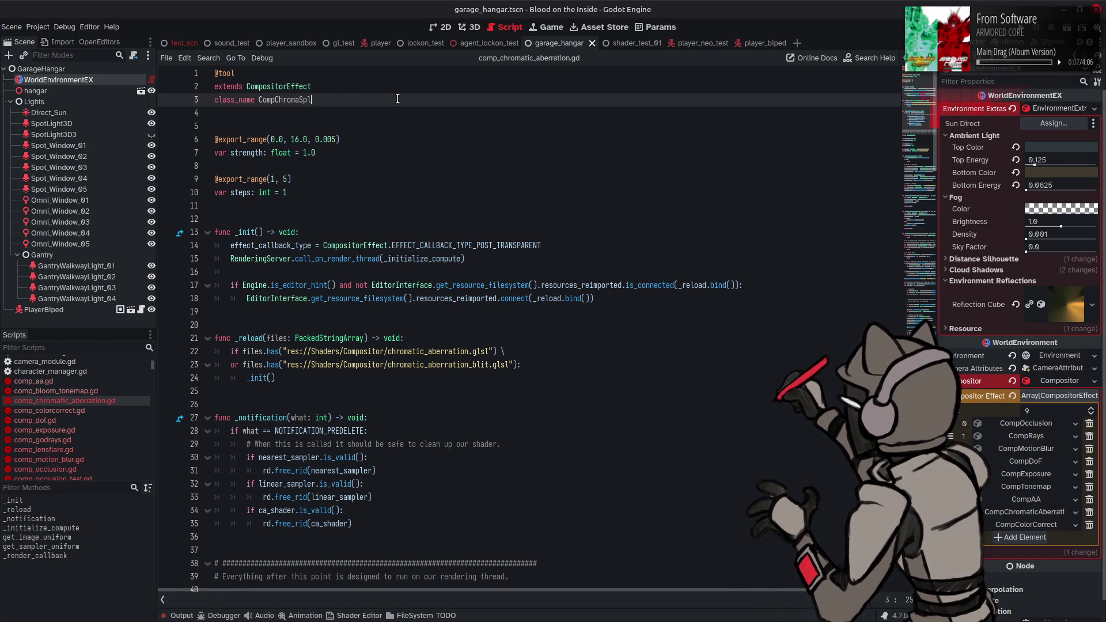
key("ctrl+s")
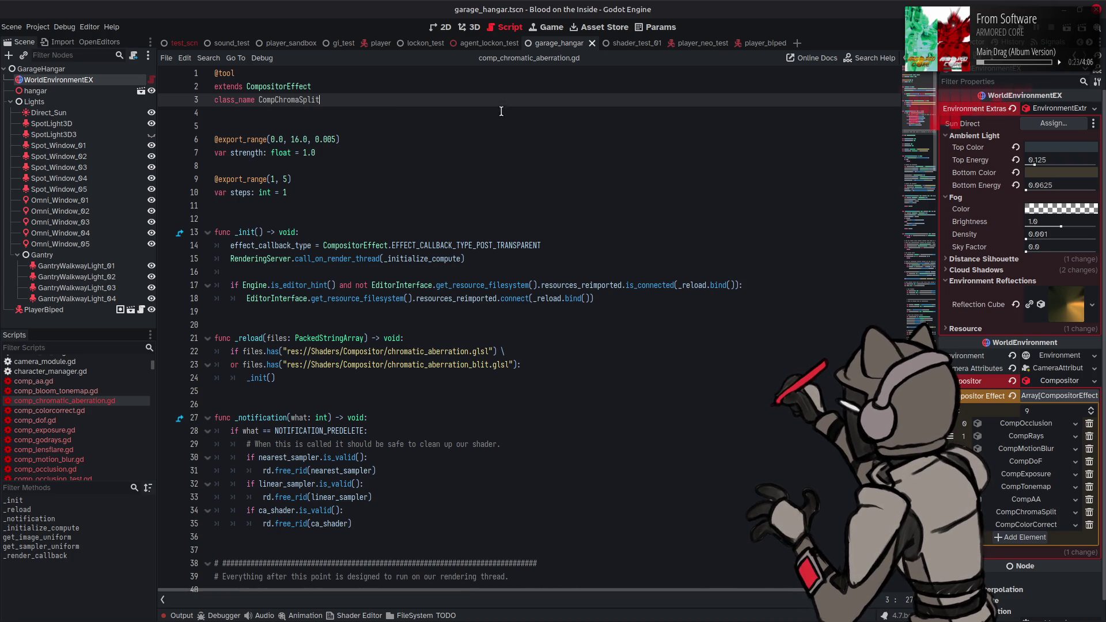
- Enable CompChromaSplit in the 3D hangar view and raise its strength to 16.0
left_click(472, 26)
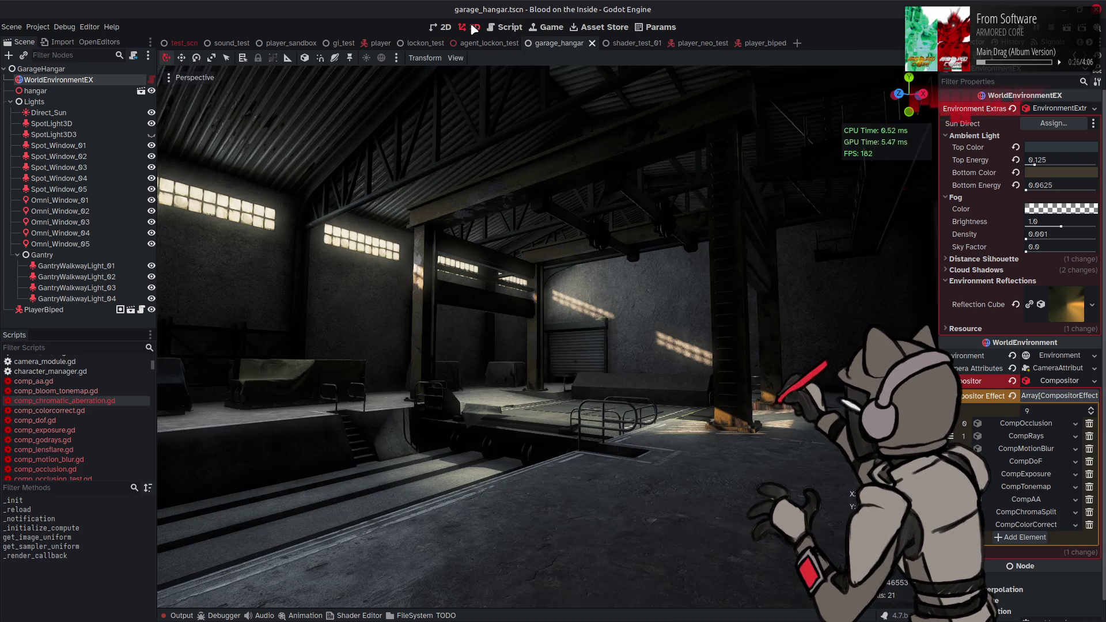
left_click(1021, 511)
left_click(1027, 552)
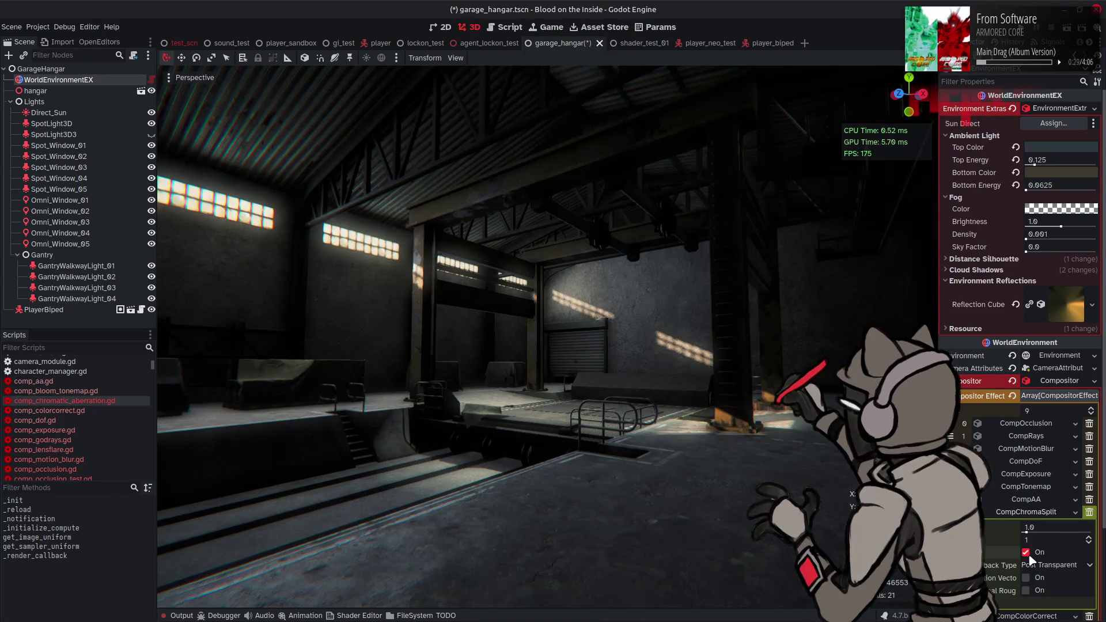
left_click_drag(1027, 533, 1085, 537)
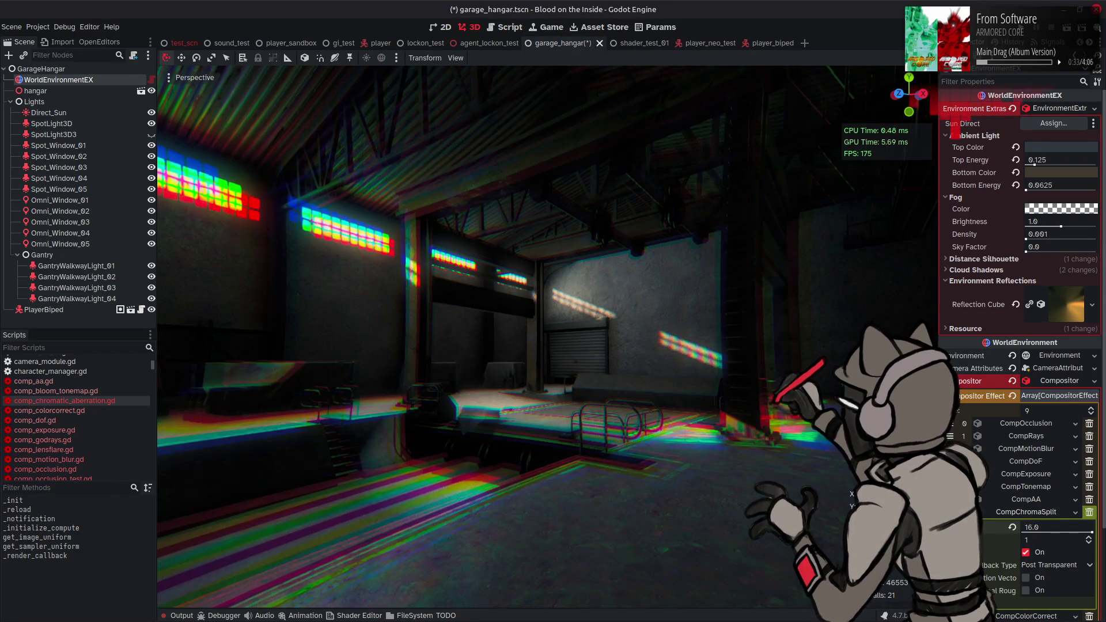
- Set CompChromaSplit steps to 3, view the fringing on the back-wall windows, and save the scene
left_click(1088, 537)
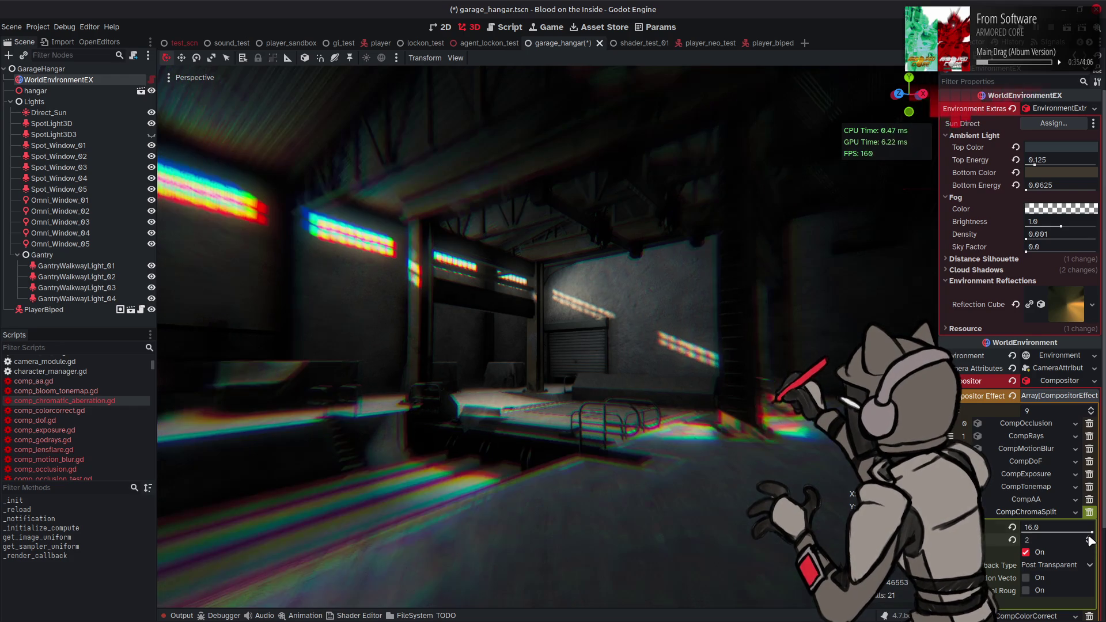
left_click(1089, 537)
left_click(1088, 537)
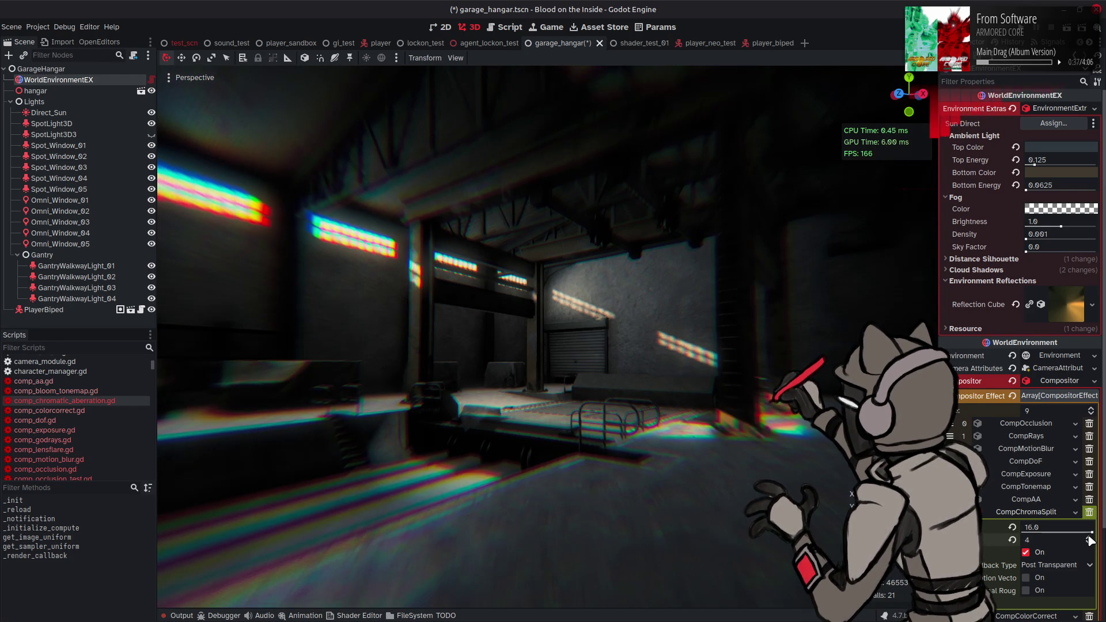
left_click(1089, 538)
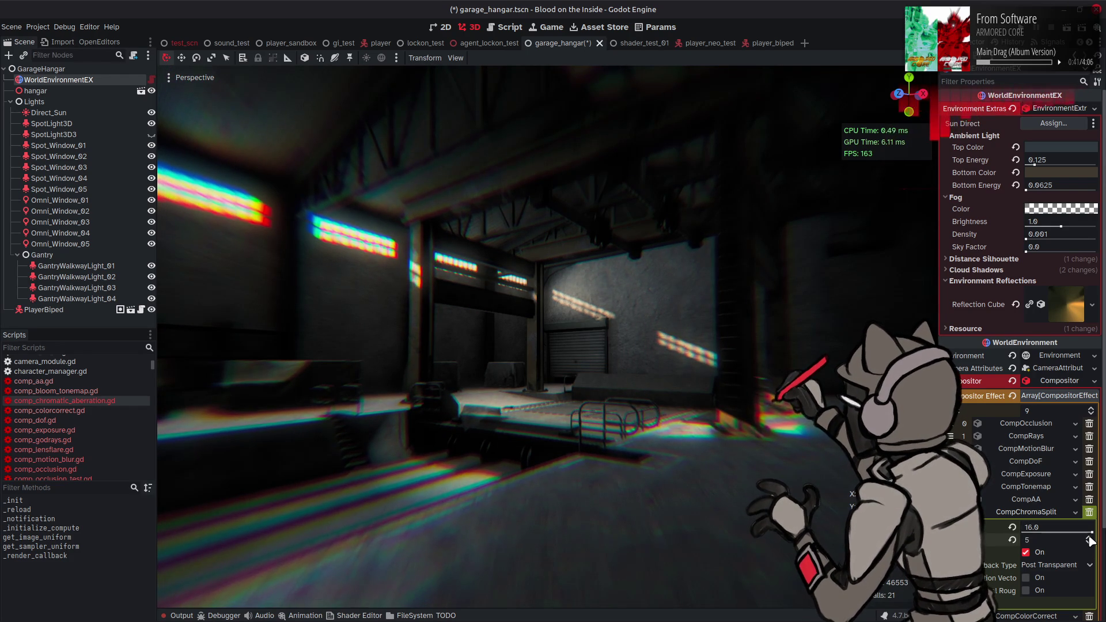
left_click(1089, 542)
left_click(1089, 542)
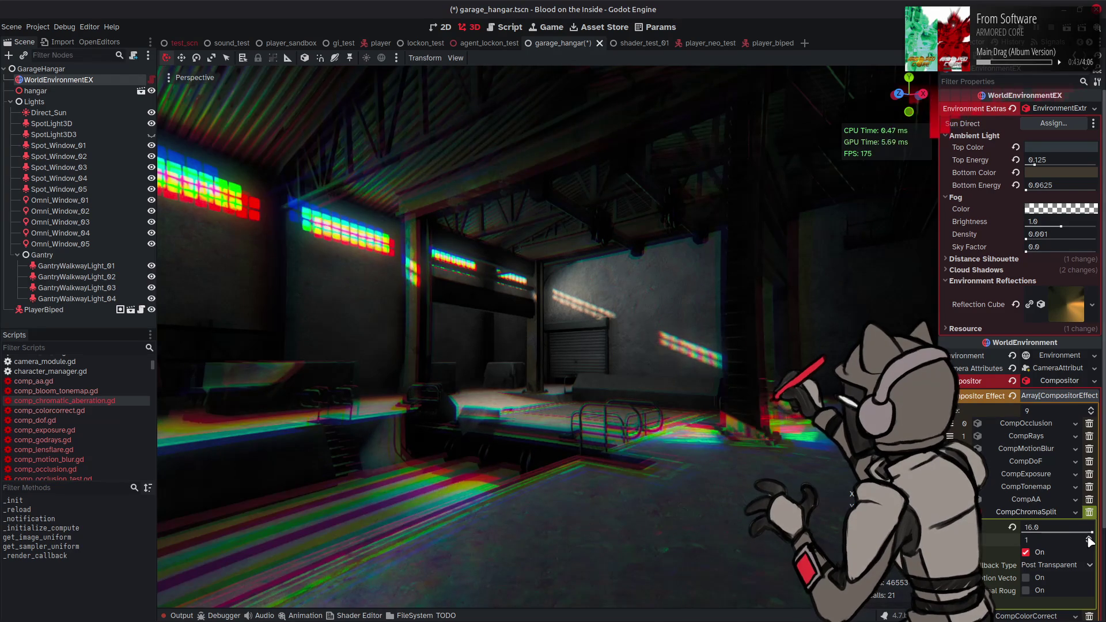
left_click(1089, 543)
left_click(1089, 538)
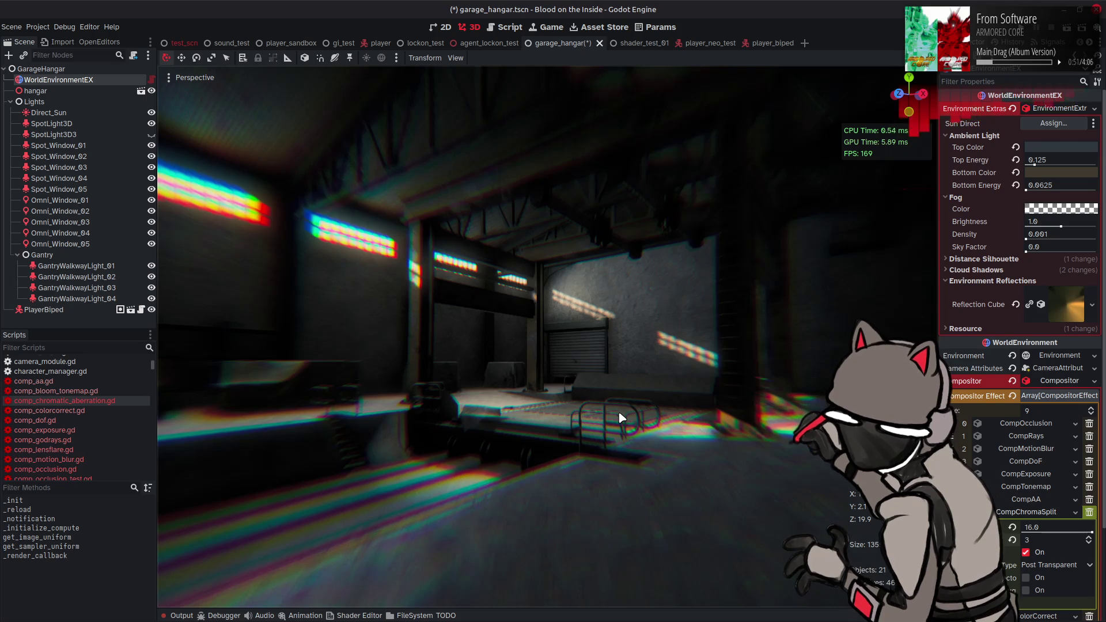
right_click(600, 398)
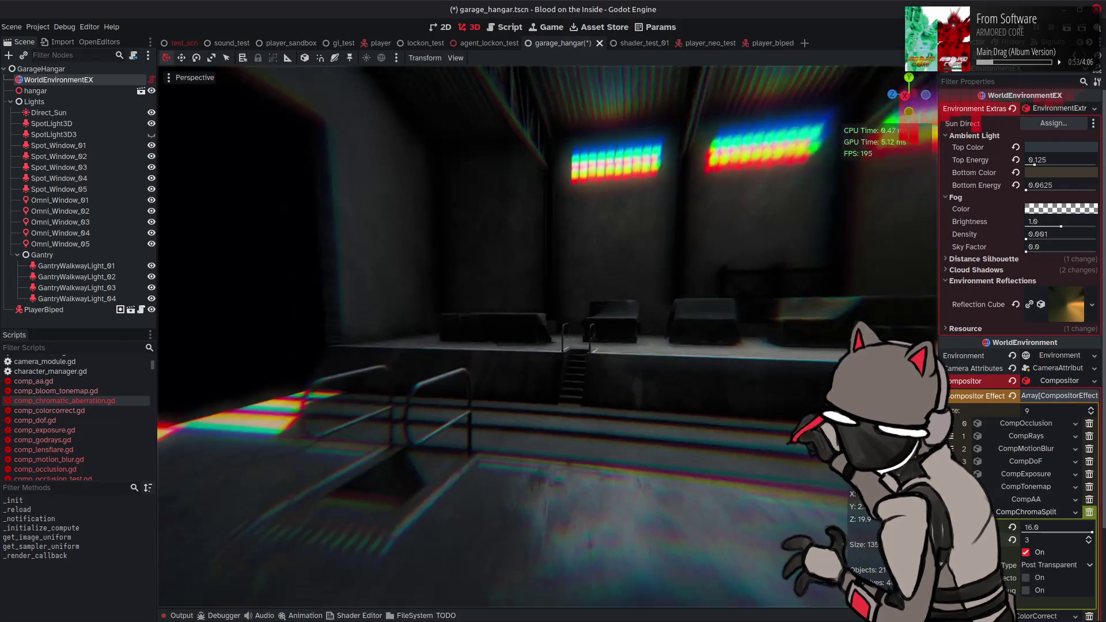
key("ctrl+s")
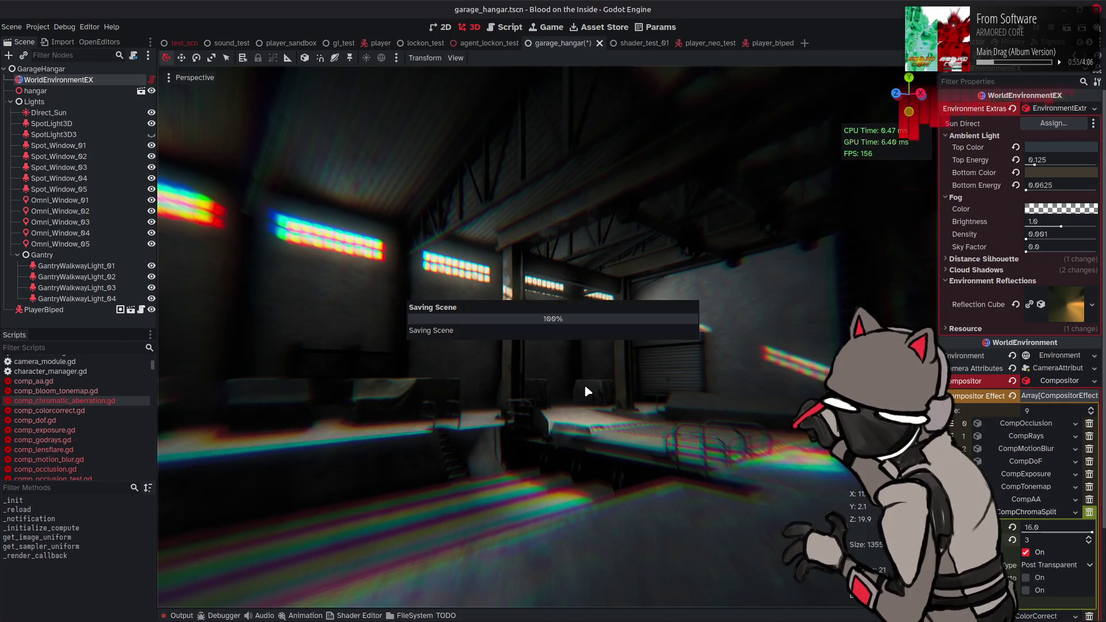
left_click(213, 608)
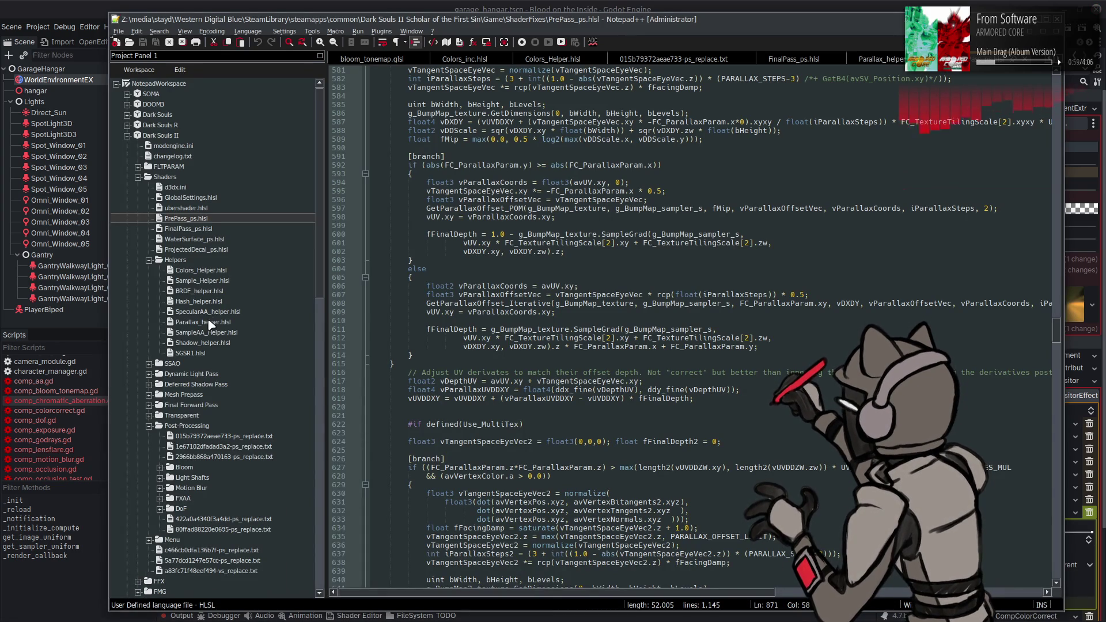
- Open chromatic_aberration.glsl from the Notepad++ Project Panel
scroll(209, 323, "down", 3)
scroll(194, 396, "down", 14)
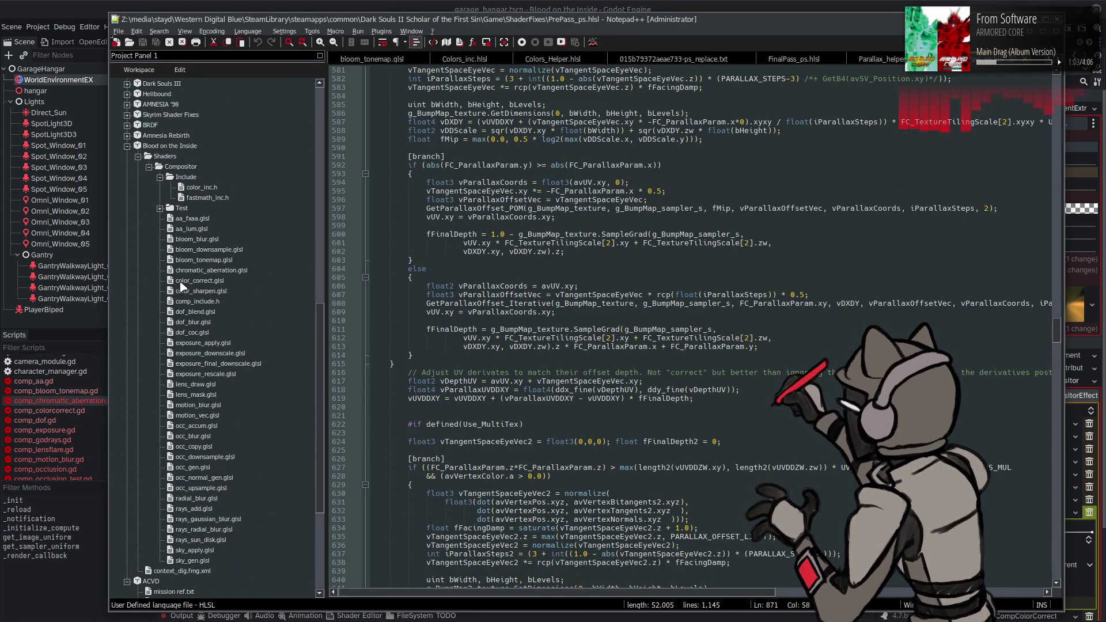
left_click(226, 273)
double_click(226, 275)
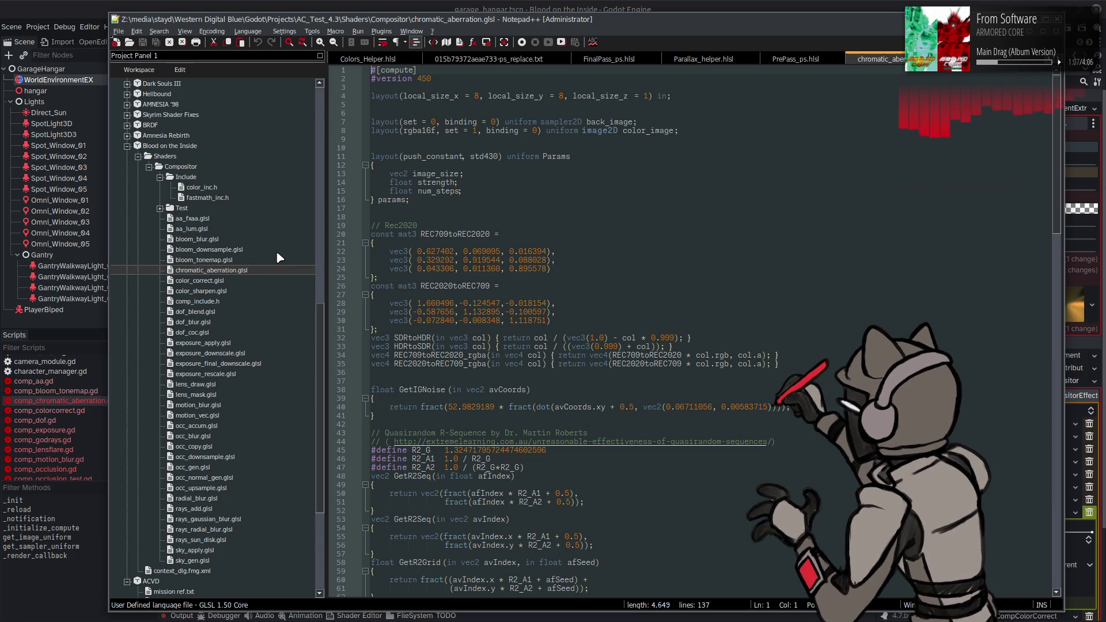
- Open bloom_tonemap.glsl, mark its color_inc.h include line, and return to chromatic_aberration.glsl
scroll(278, 254, "up", 3)
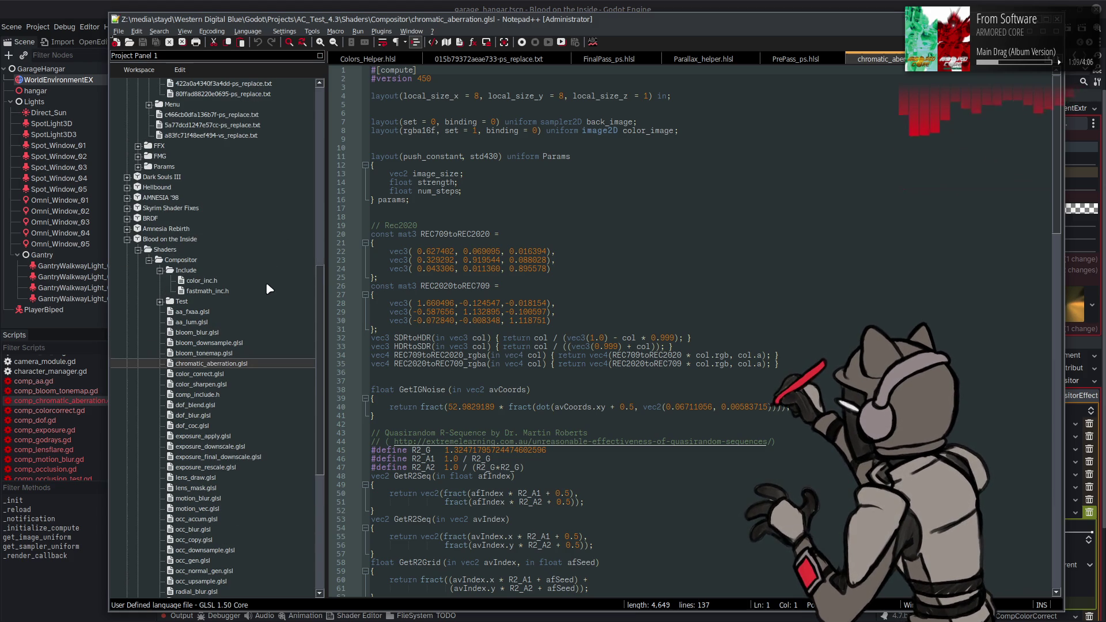
left_click(206, 353)
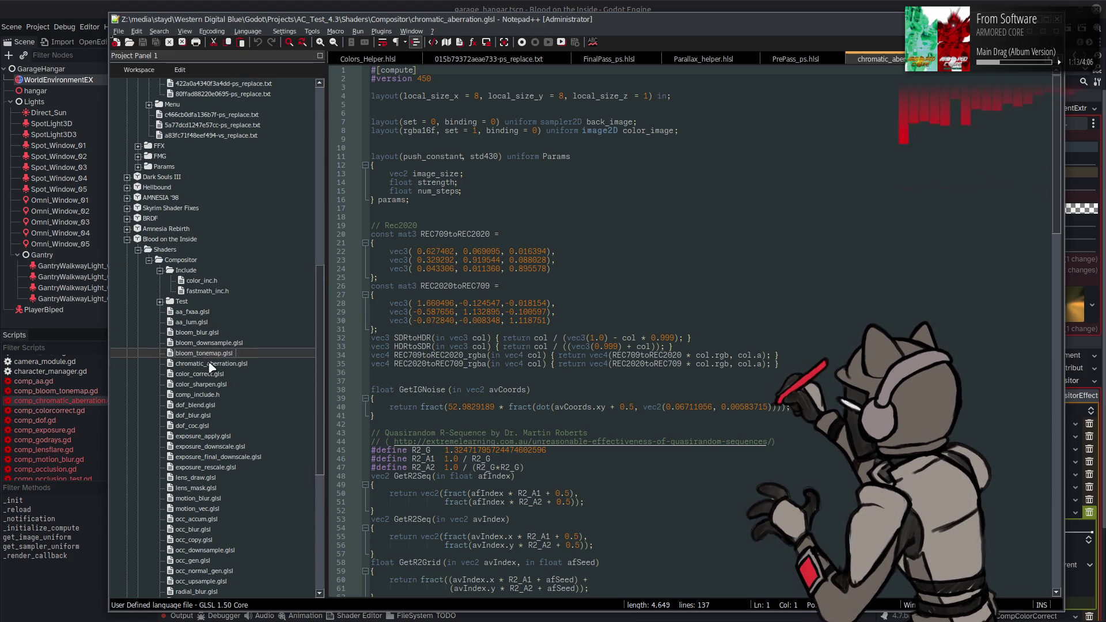
double_click(211, 354)
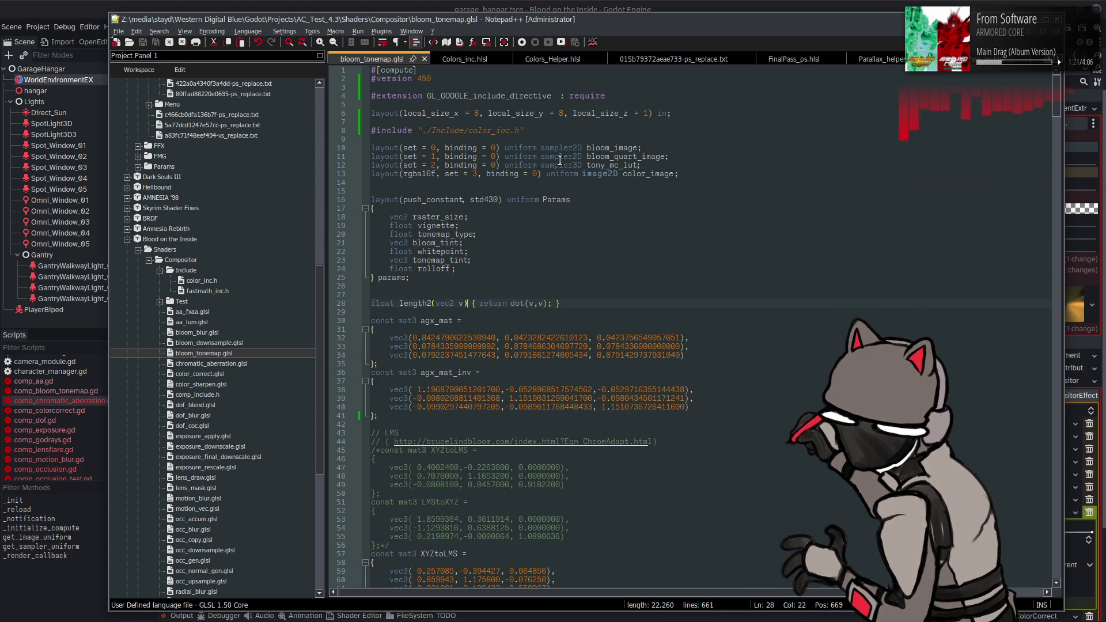
left_click_drag(540, 130, 382, 139)
key("ctrl+c")
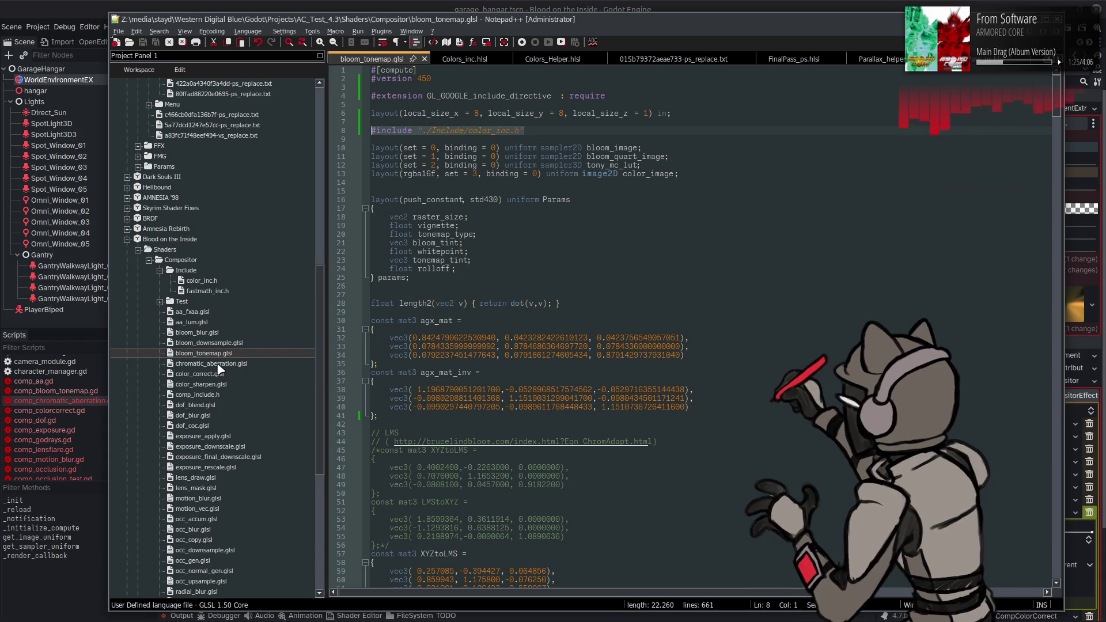
double_click(219, 365)
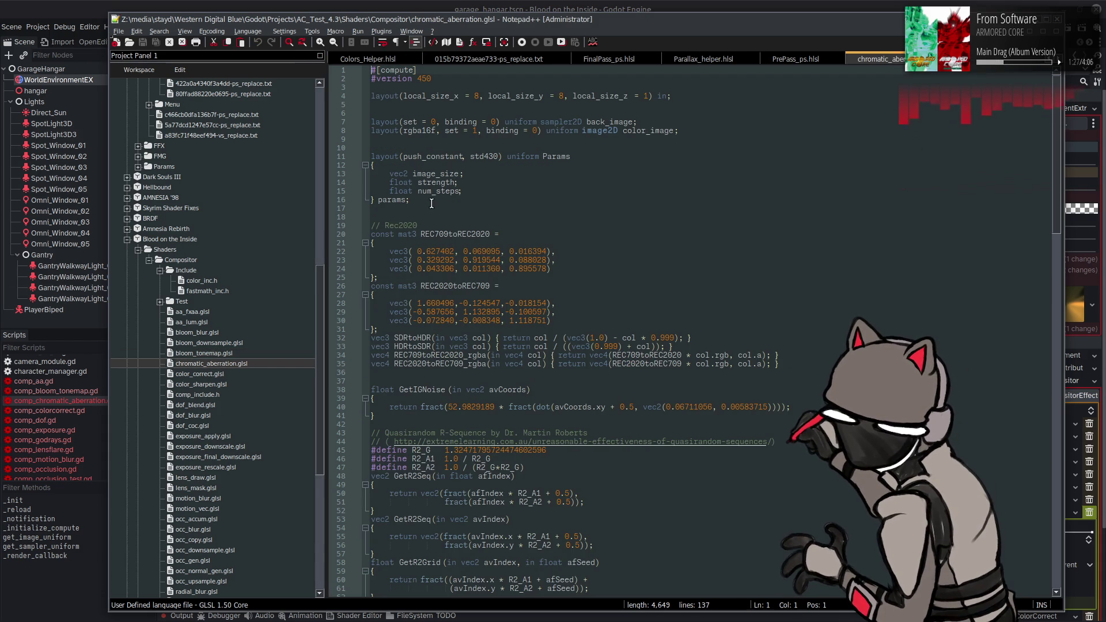
double_click(216, 354)
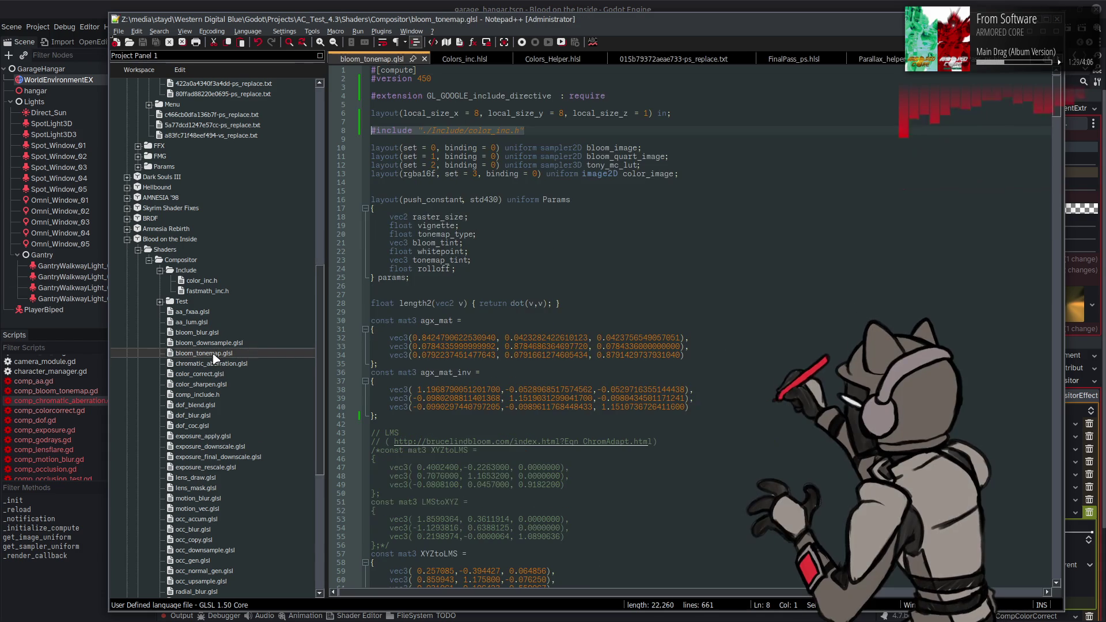
double_click(222, 364)
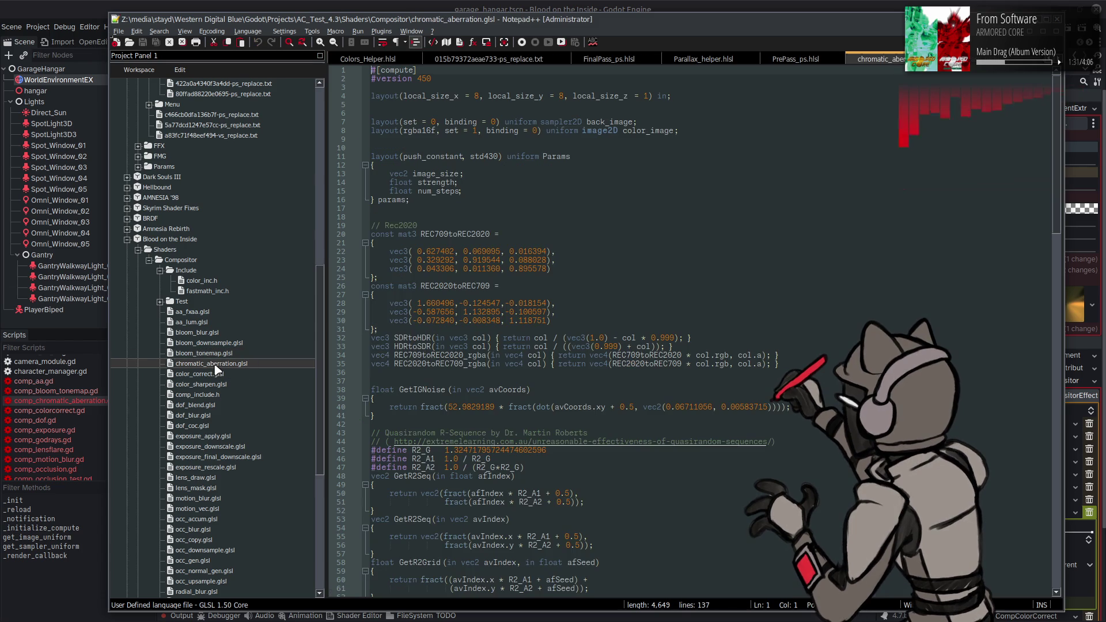
left_click(258, 32)
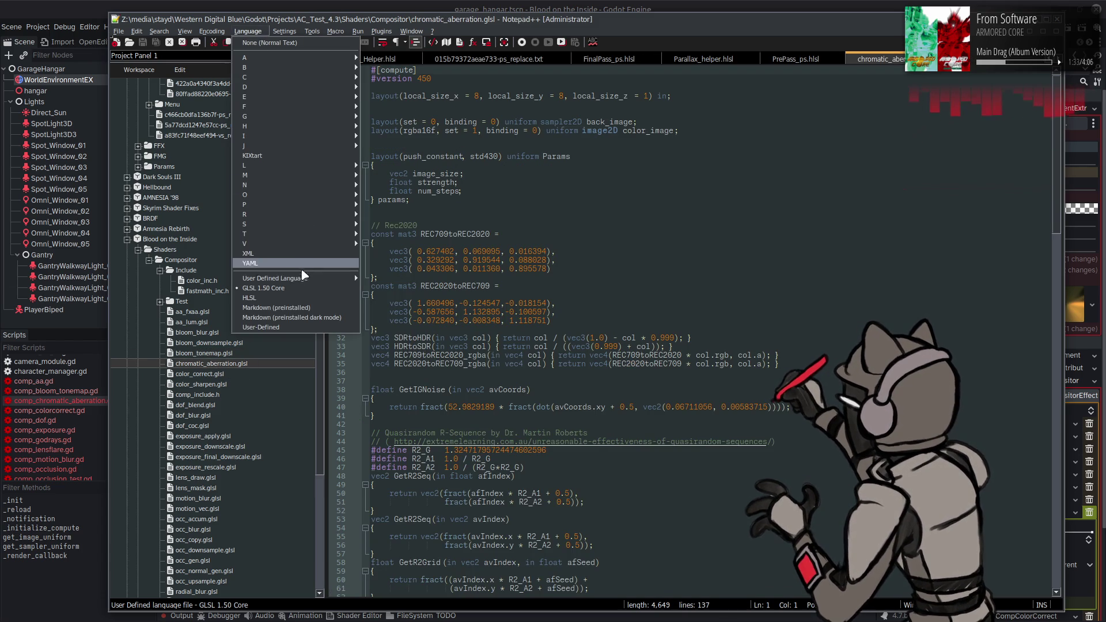
- Add #include "./Include/color_inc.h" below the layout declaration
left_click(295, 296)
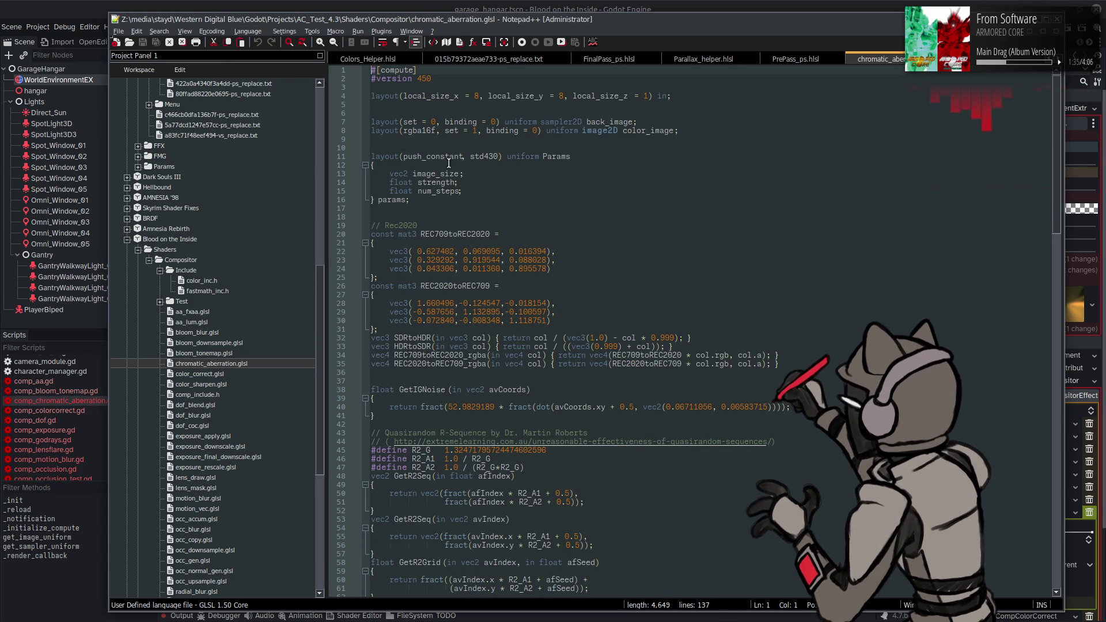
left_click(445, 120)
key("Return")
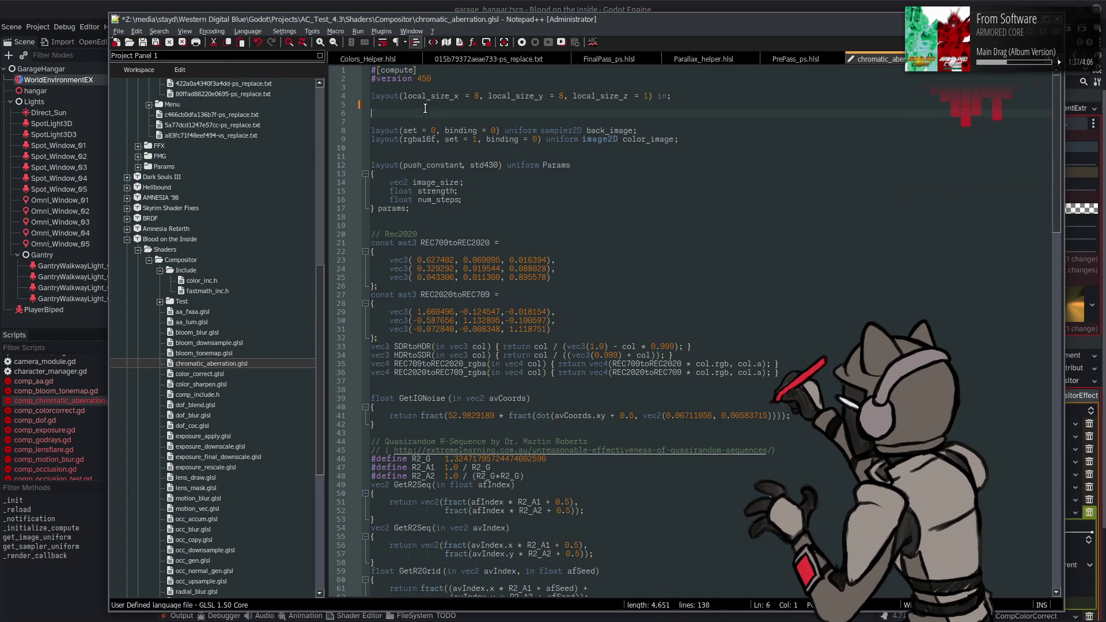
key("ctrl+v")
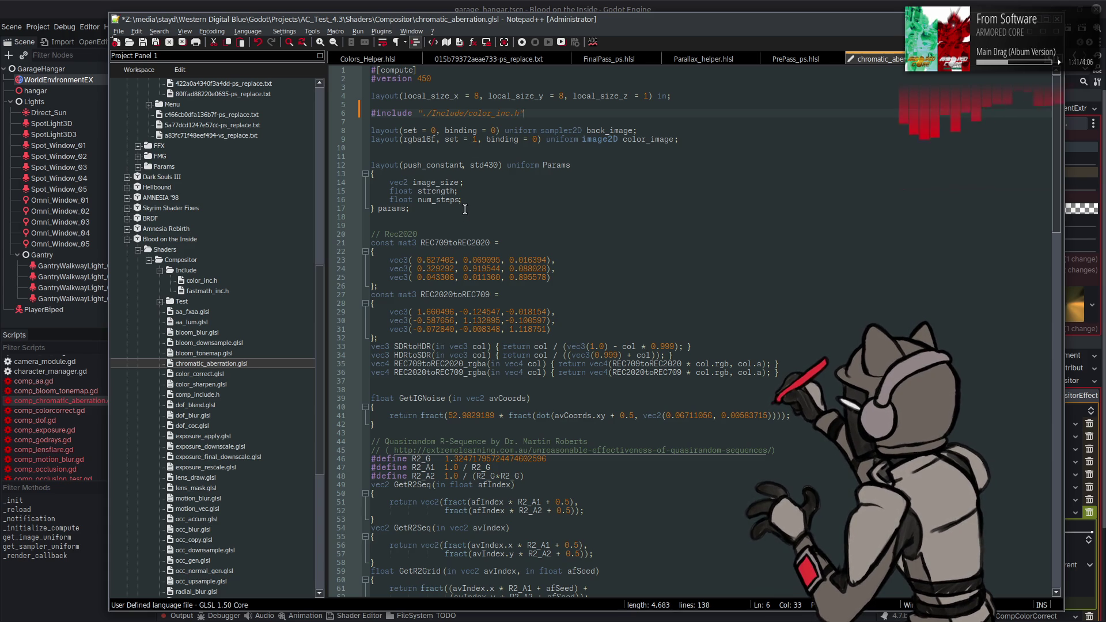
- Delete the local REC709/REC2020 conversion matrix block
mouse_move(385, 339)
left_mouse_down()
mouse_move(369, 258)
mouse_move(347, 235)
left_mouse_up()
key("Delete")
key("BackSpace")
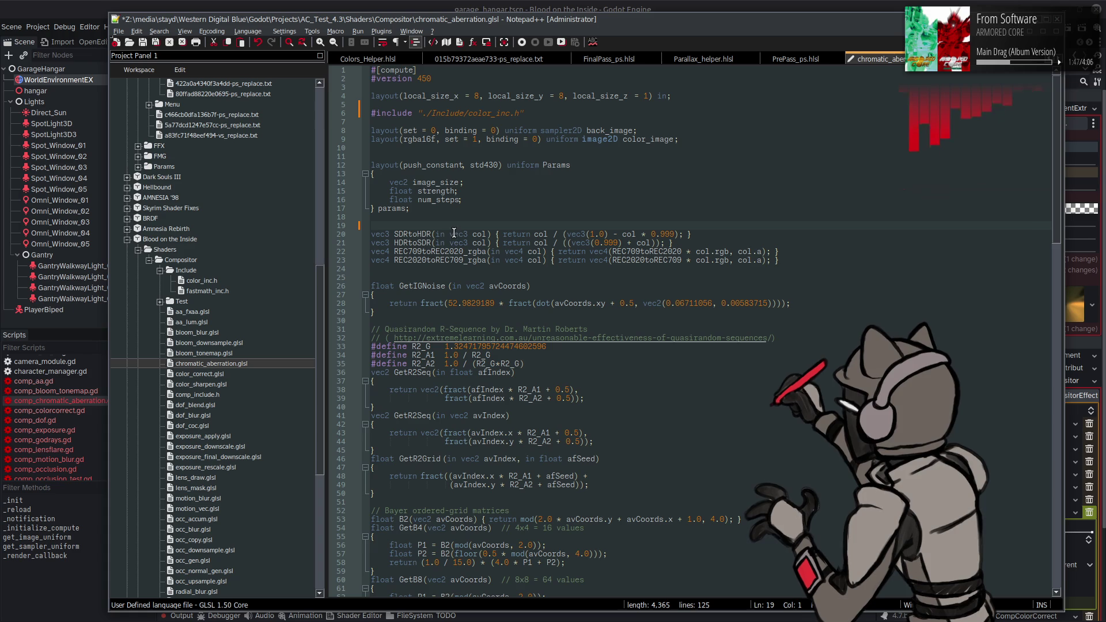
scroll(440, 256, "down", 10)
- Save chromatic_aberration.glsl and check Godot's Output log for reimport errors in the hangar scene
scroll(461, 248, "up", 9)
scroll(473, 244, "up", 1)
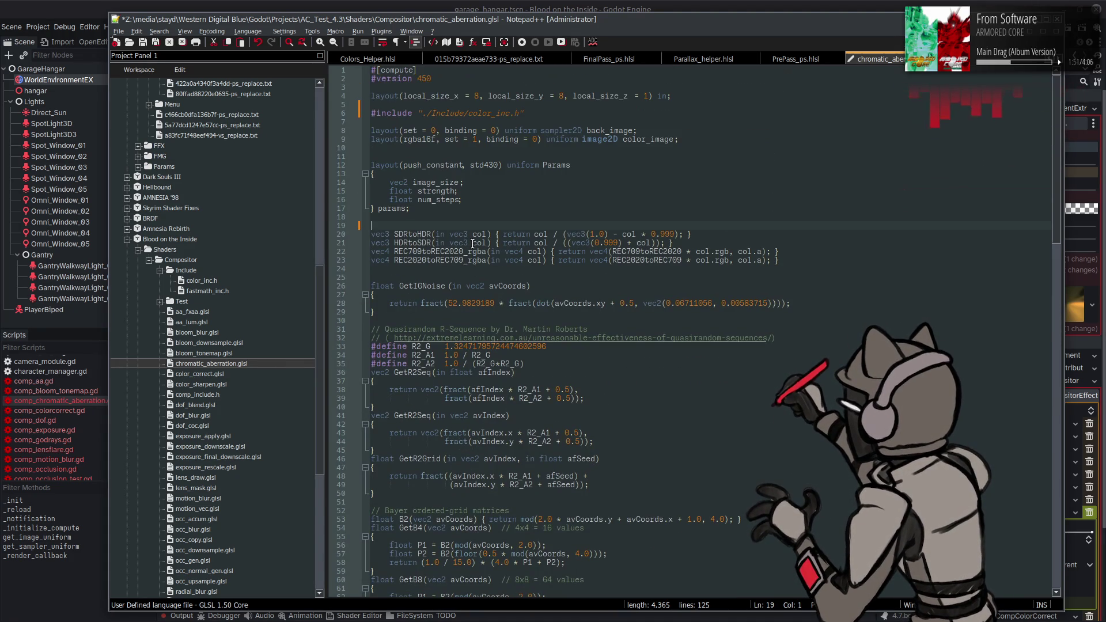
key("ctrl+s")
key("alt+Tab")
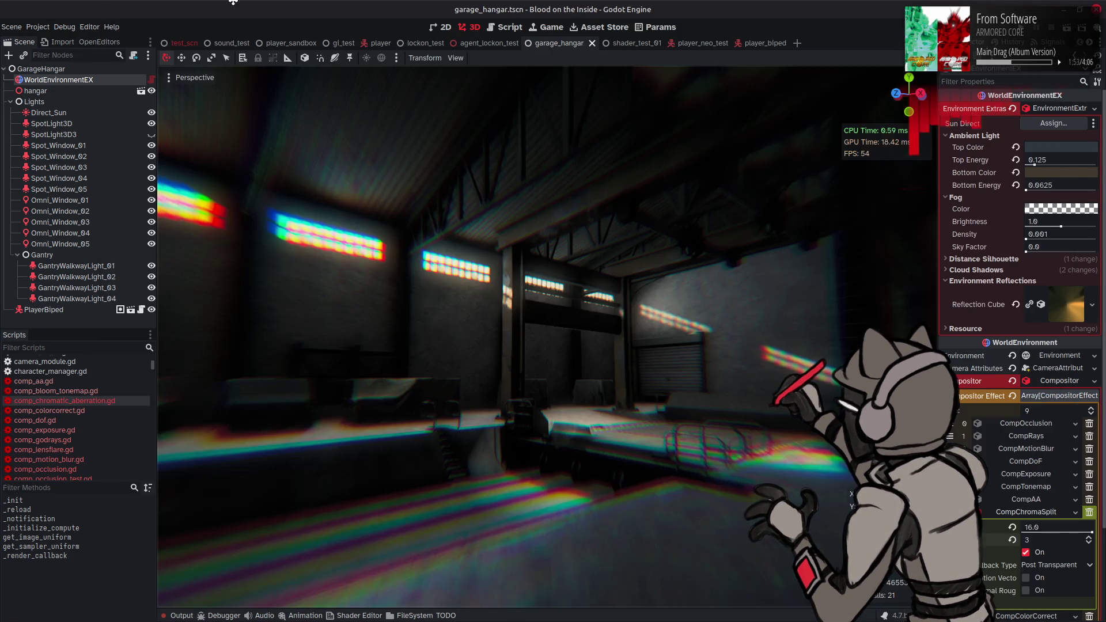
key("alt+Tab")
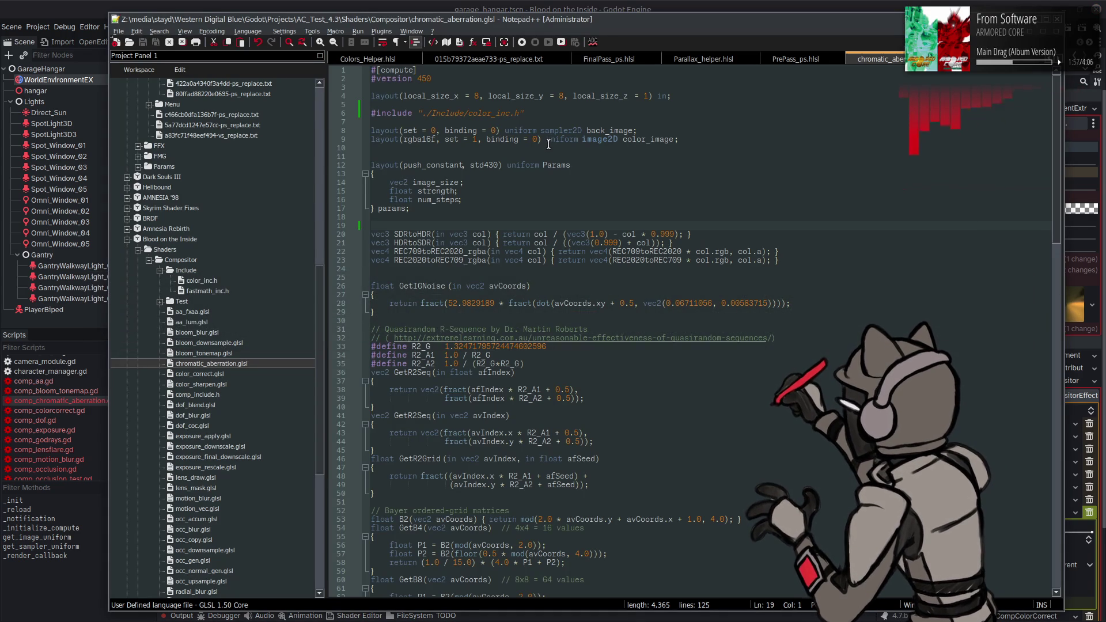
key("alt+Tab")
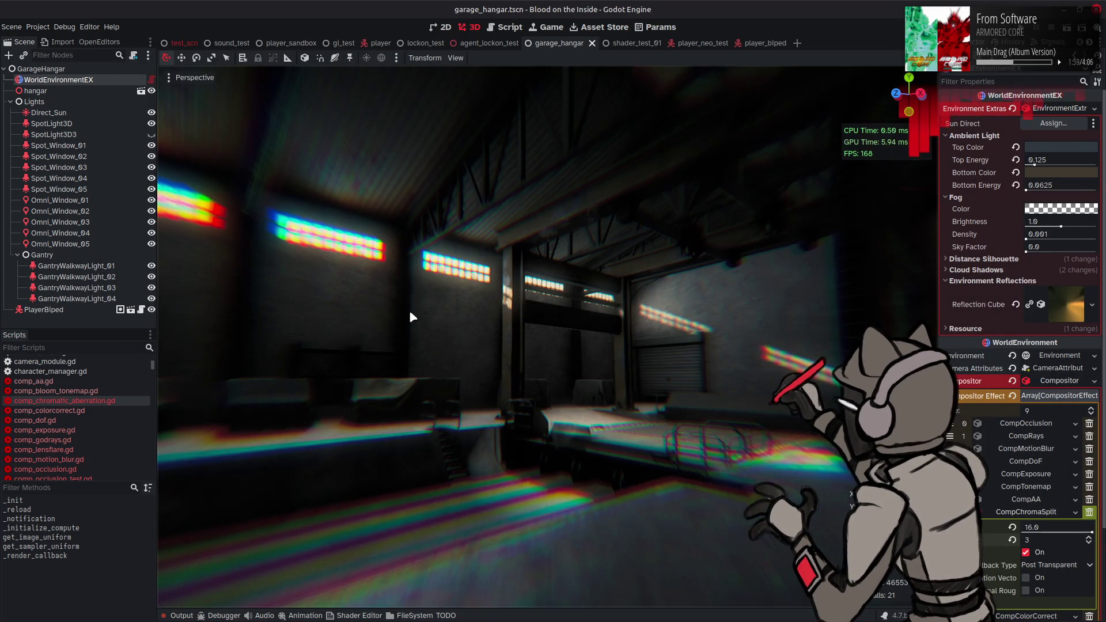
left_click(182, 616)
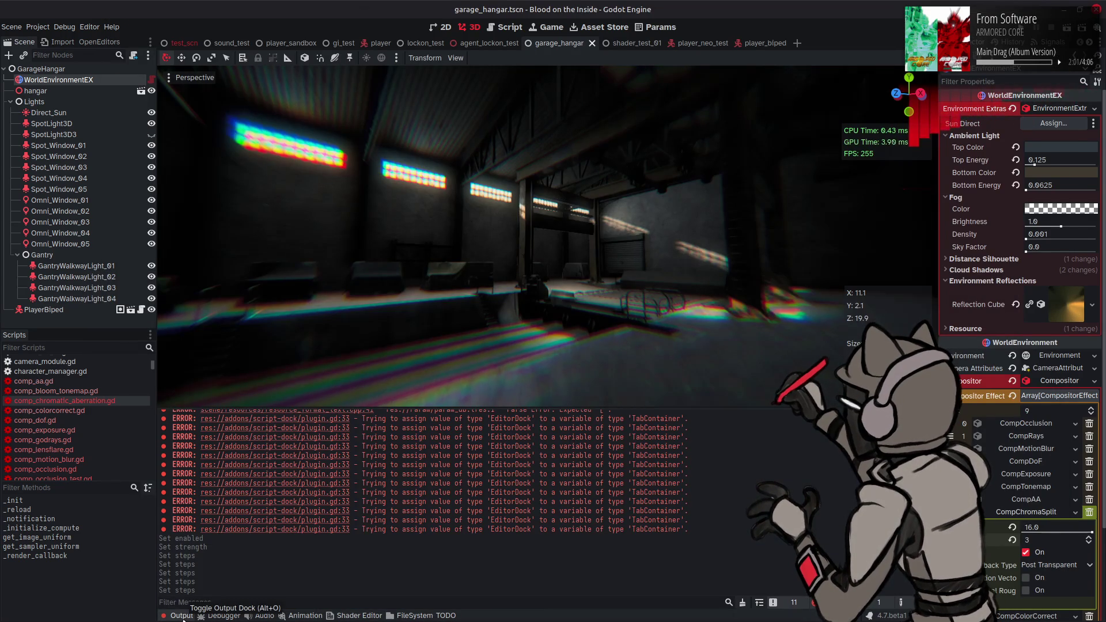
left_click(182, 616)
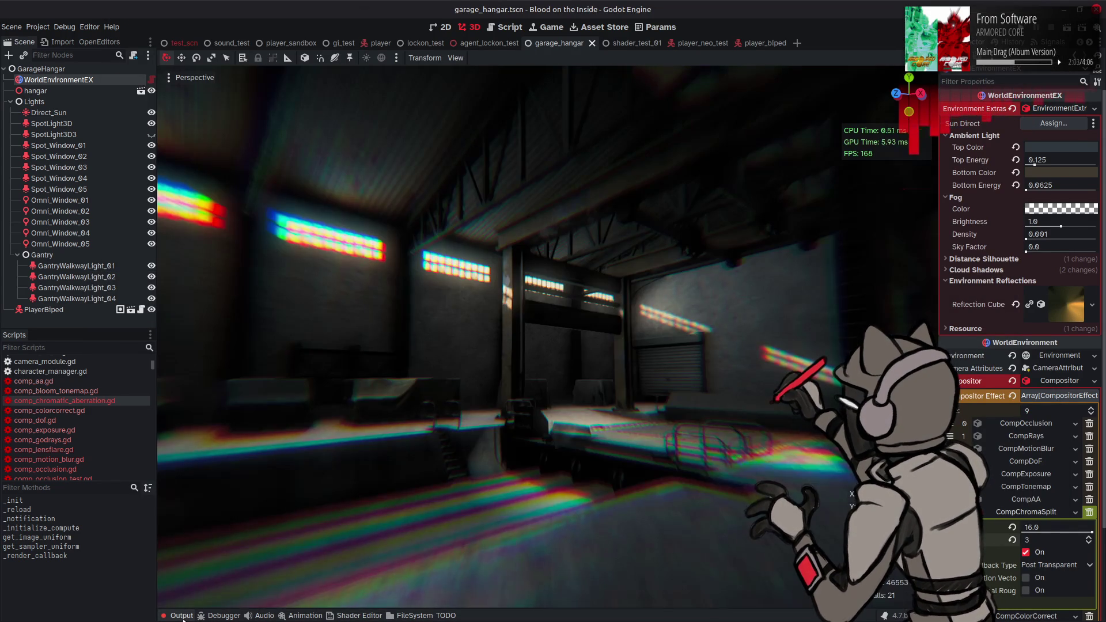
key("alt+Tab")
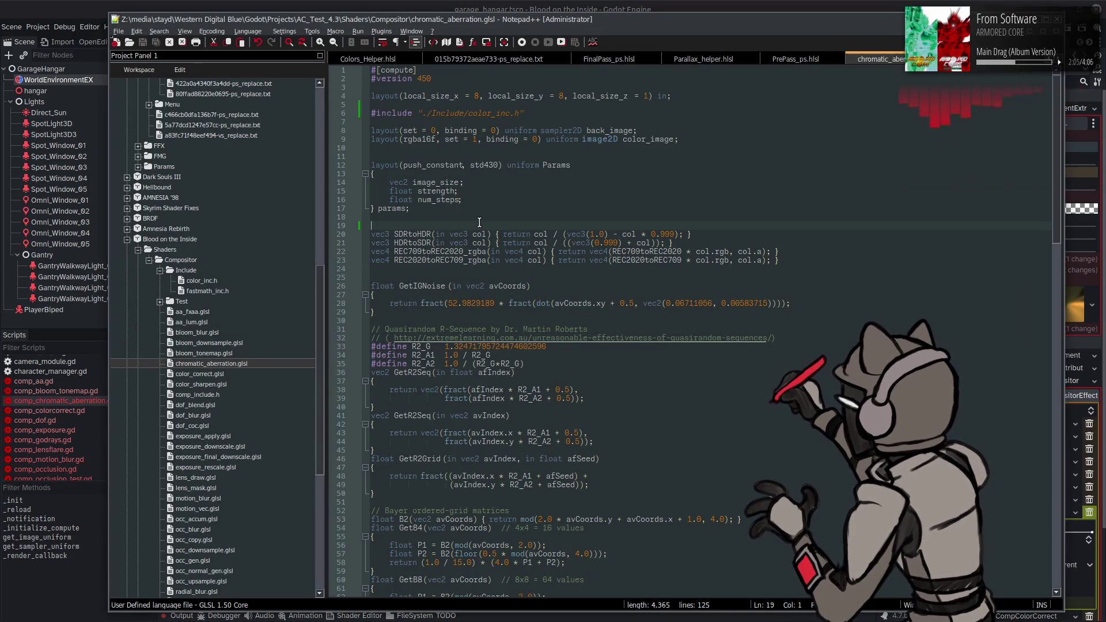
double_click(226, 354)
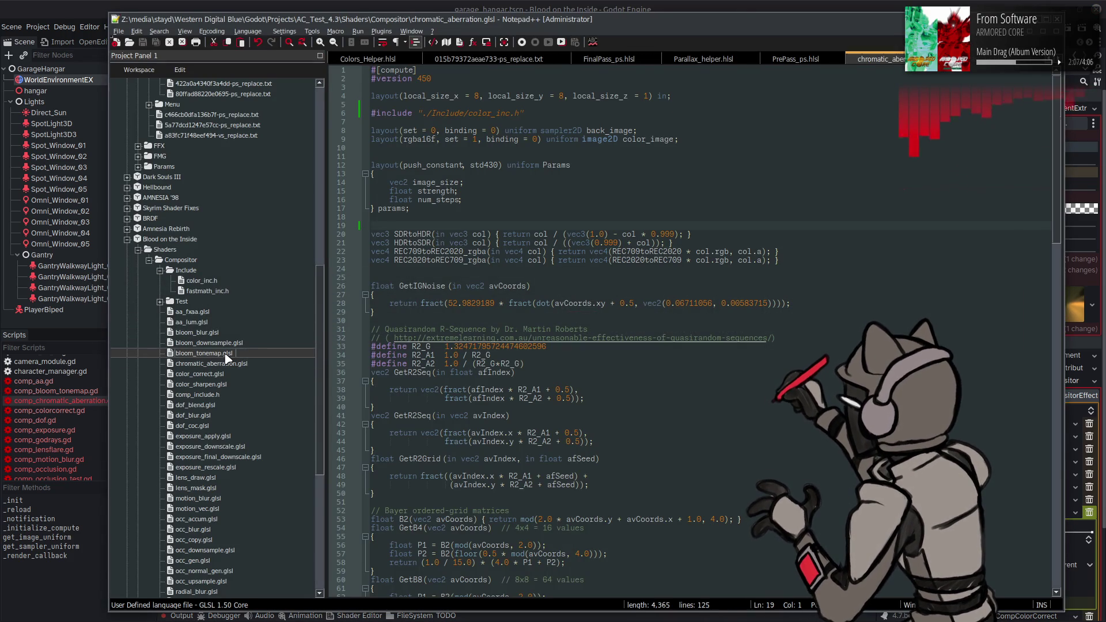
- Copy bloom_tonemap.glsl's #extension GL_GOOGLE_include_directive : require line below #version and save
left_click(341, 97)
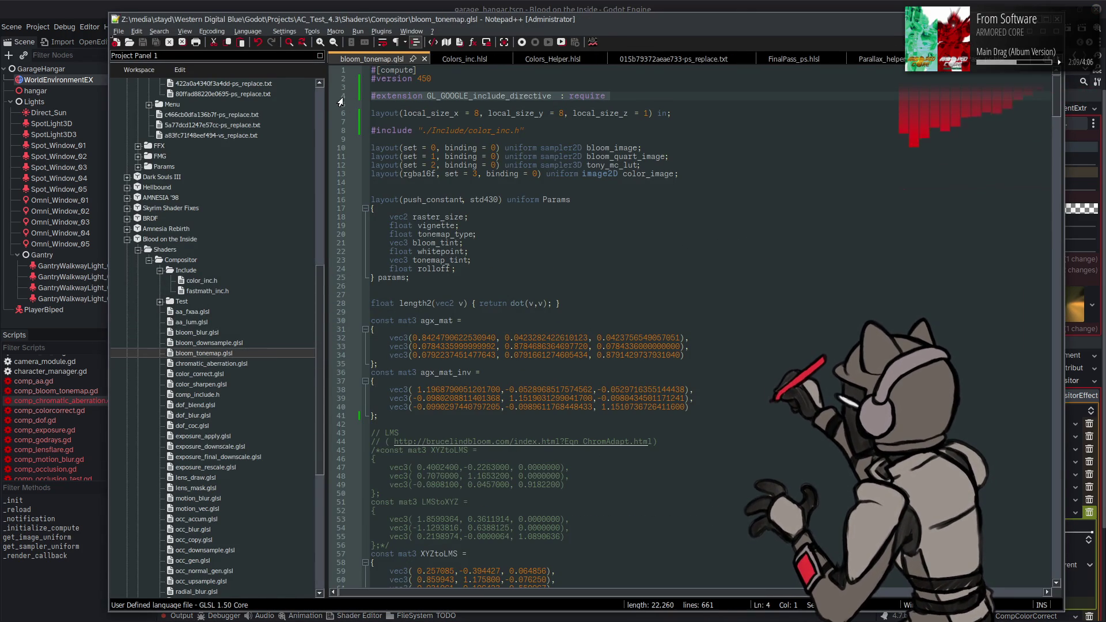
double_click(213, 364)
left_click(440, 81)
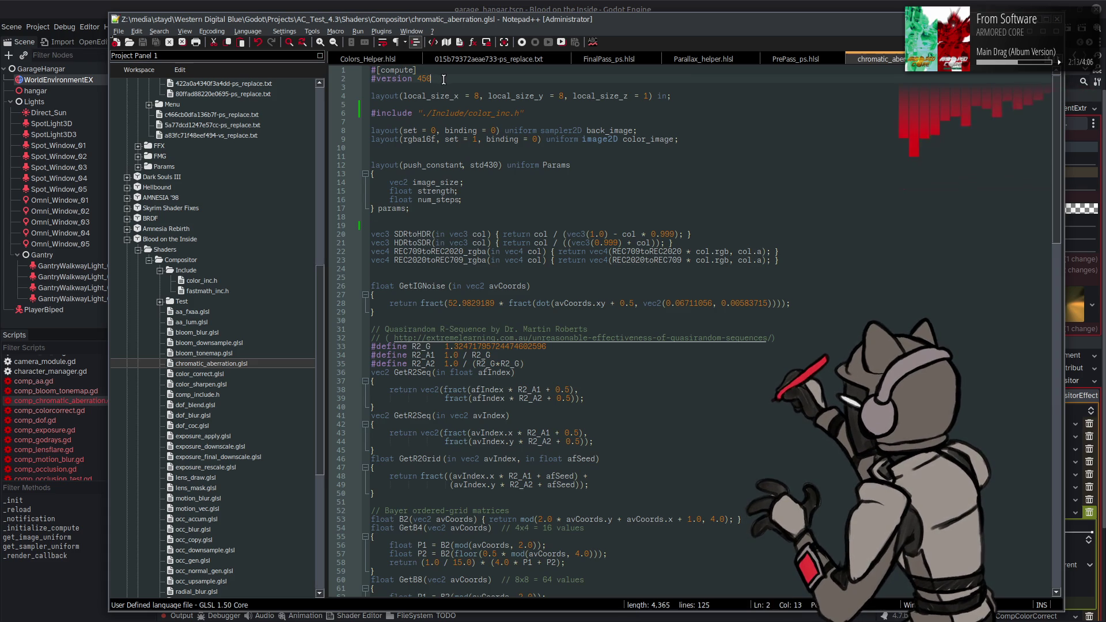
key("Return")
key("Return")
type("#extension GL_GOOGLE_include_directive  : require")
key("ctrl+s")
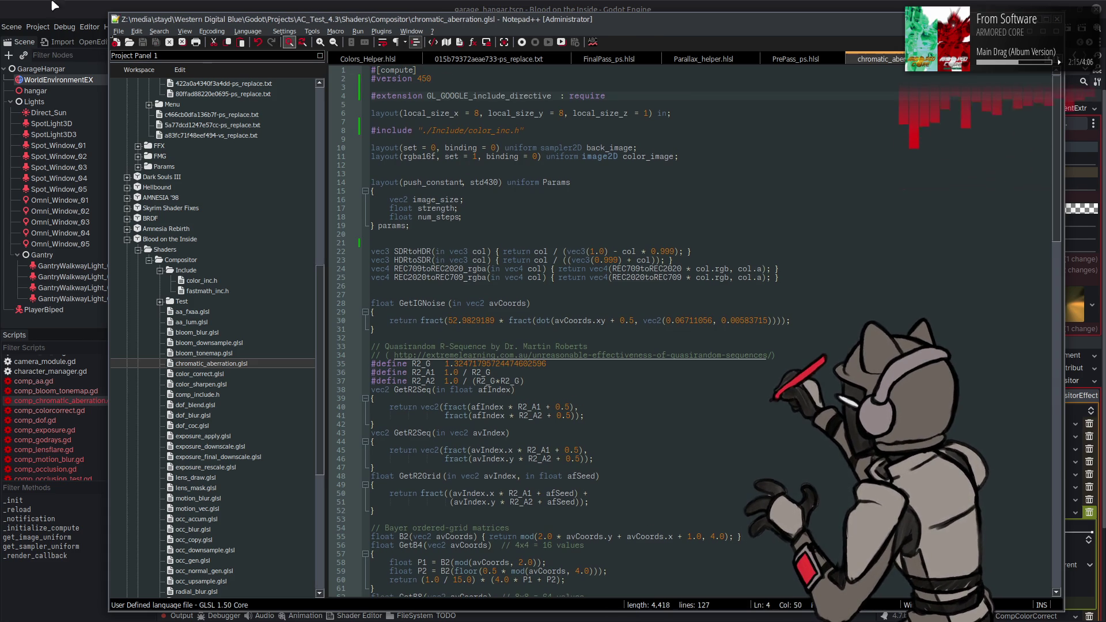
key("alt+Tab")
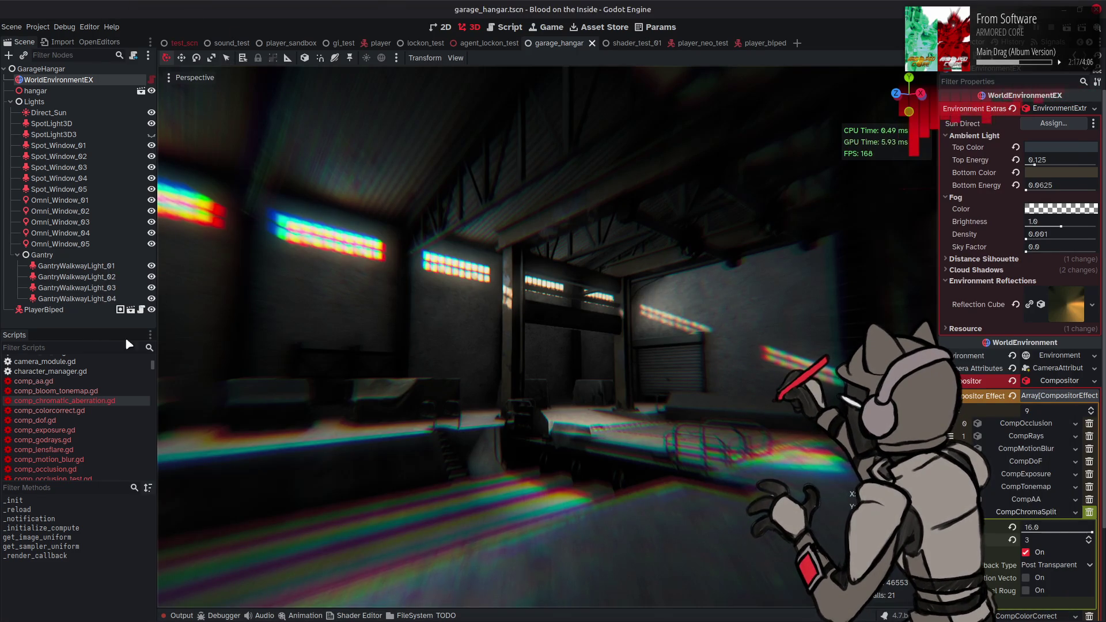
- Compare the hangar with CompChromaSplit toggled off and on, then check and collapse the Output log
left_click(507, 27)
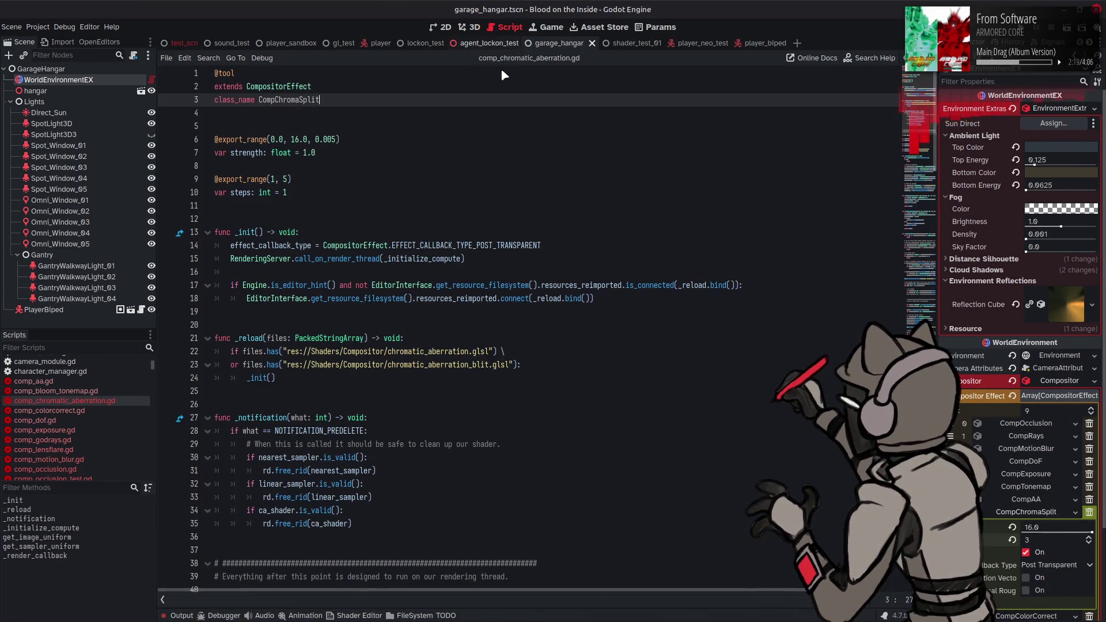
left_click(468, 27)
left_click(1026, 552)
left_click(1026, 552)
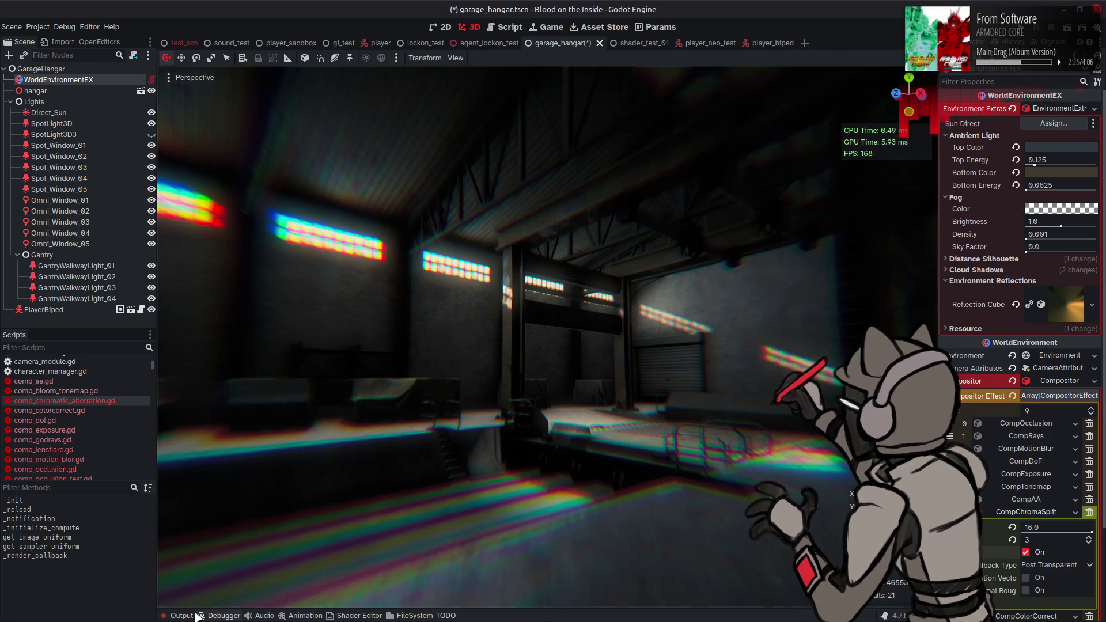
left_click(222, 615)
left_click(182, 615)
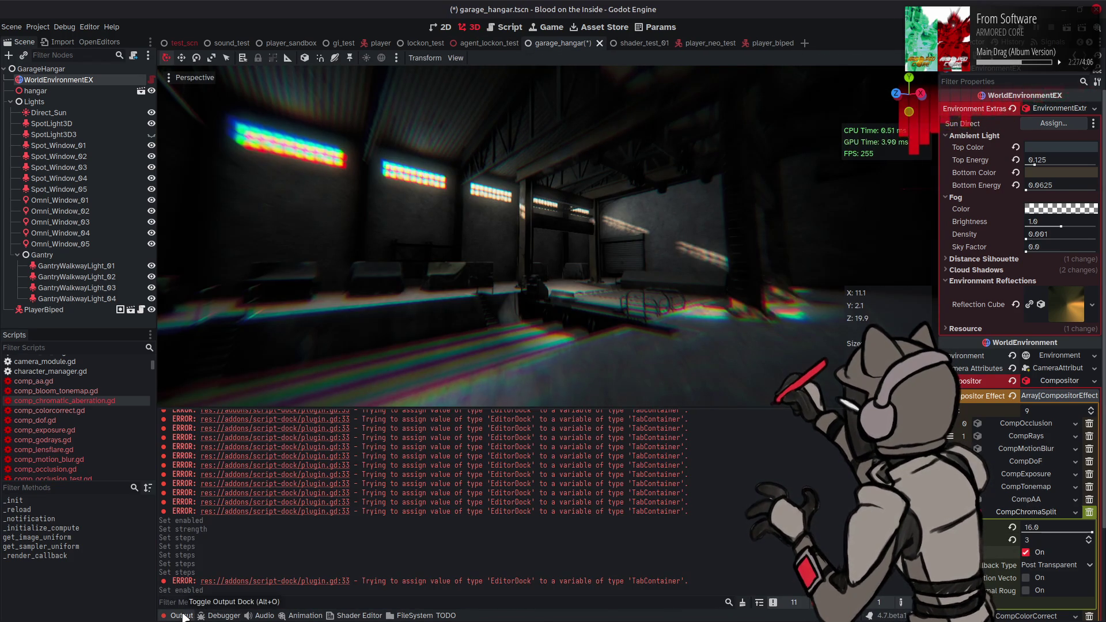
left_click(182, 615)
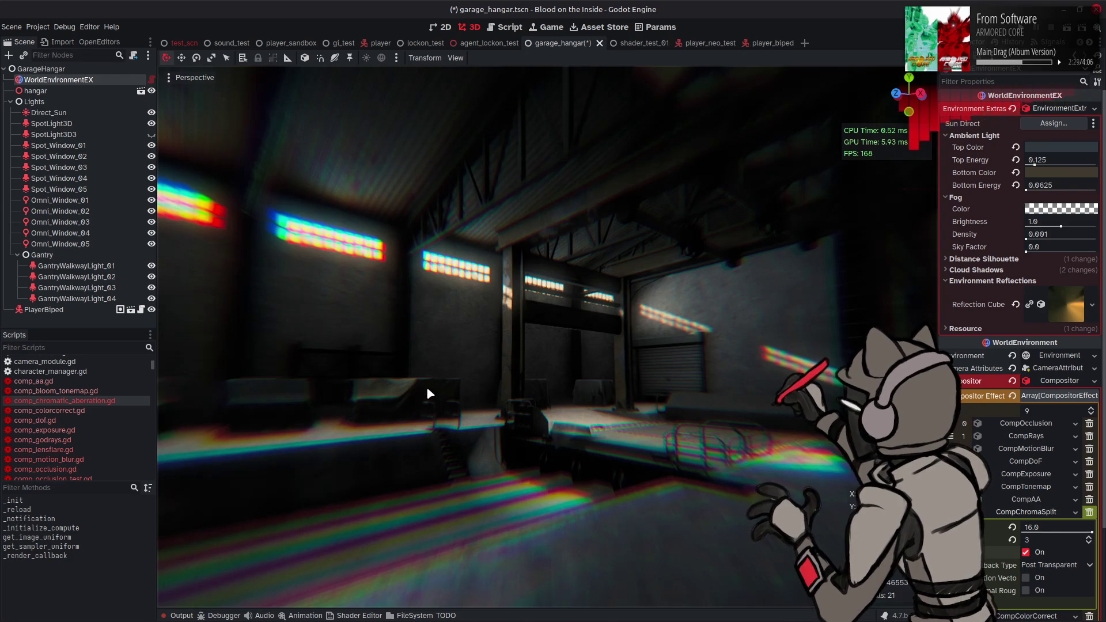
key("alt+Tab")
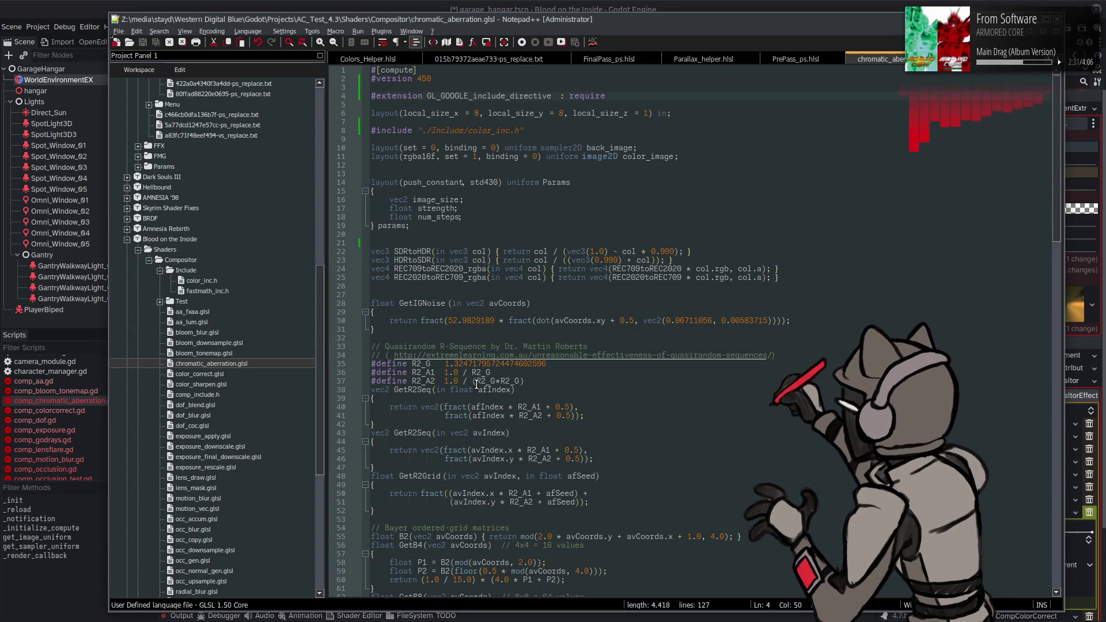
scroll(499, 374, "down", 4)
scroll(499, 374, "down", 20)
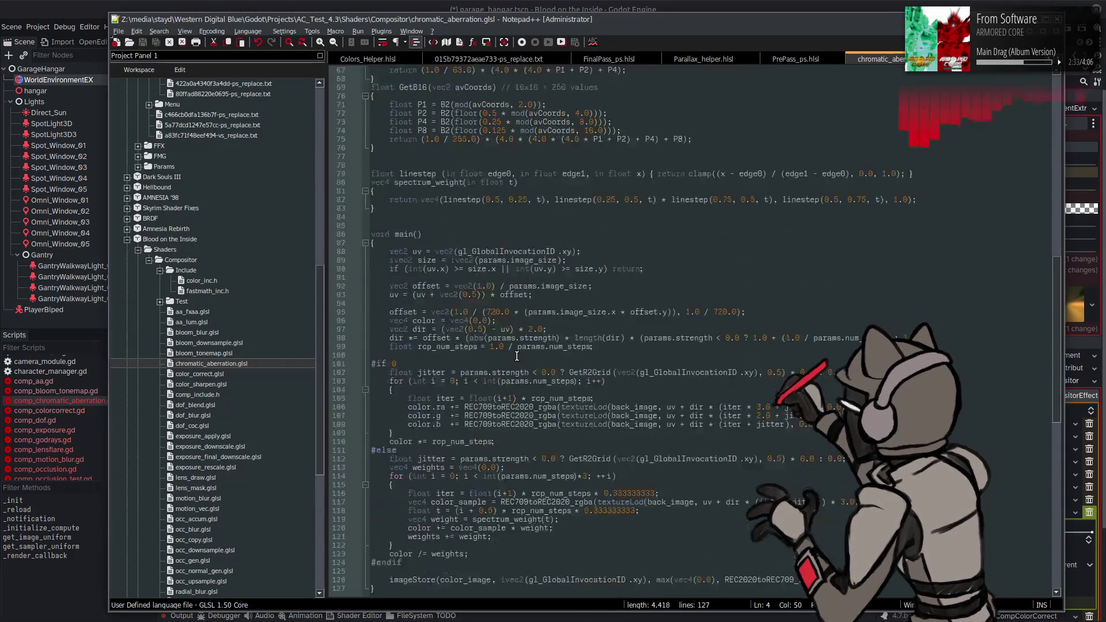
double_click(535, 424)
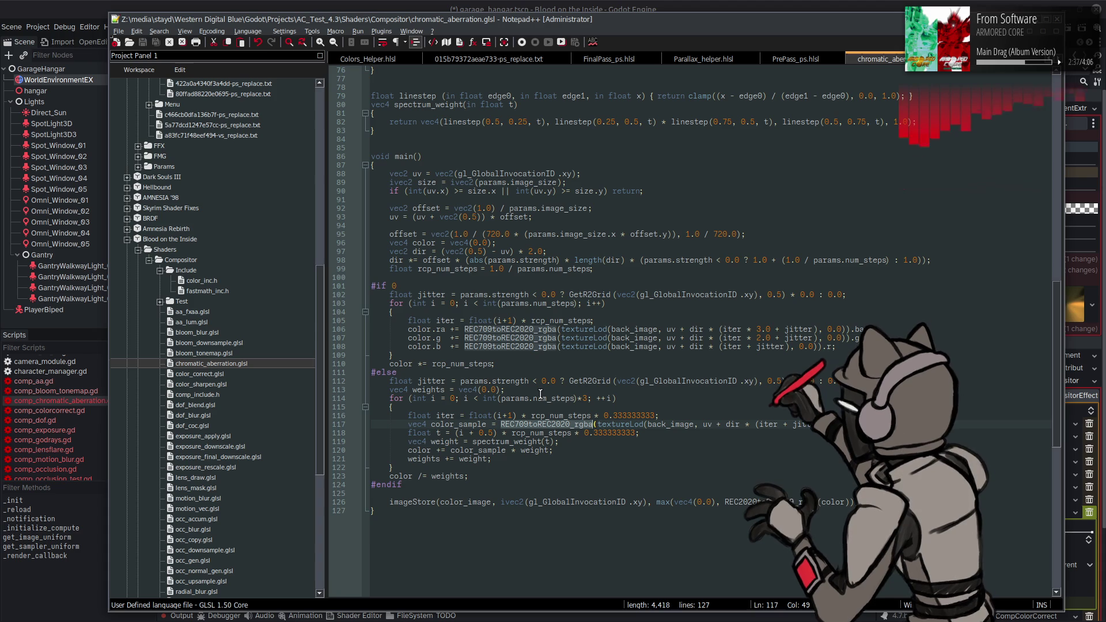
scroll(540, 394, "up", 15)
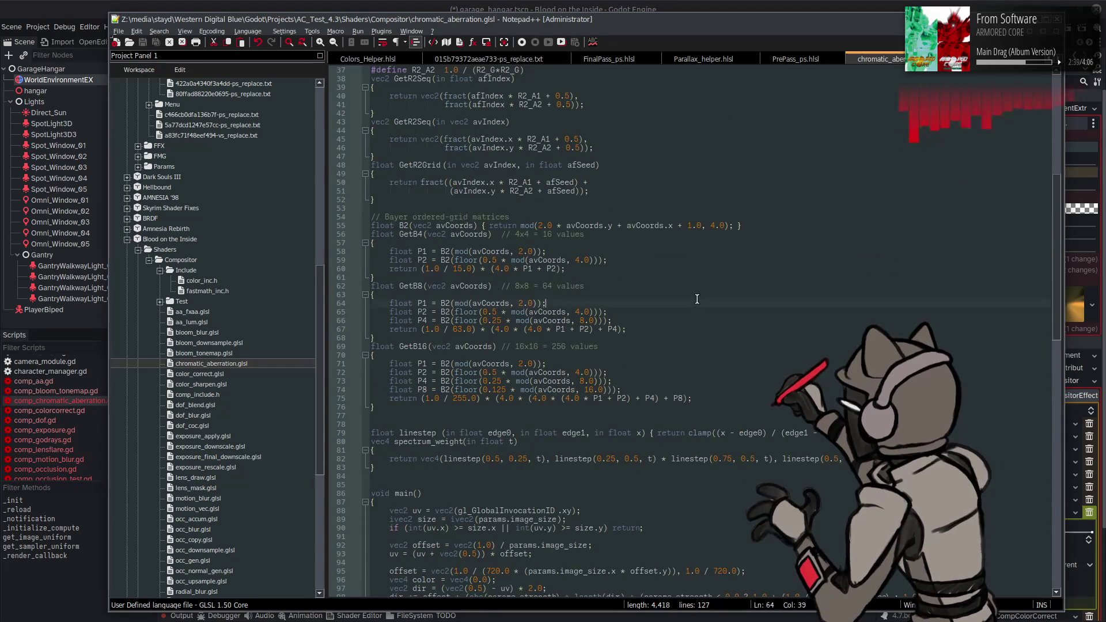
key("ctrl+z")
key("ctrl+z")
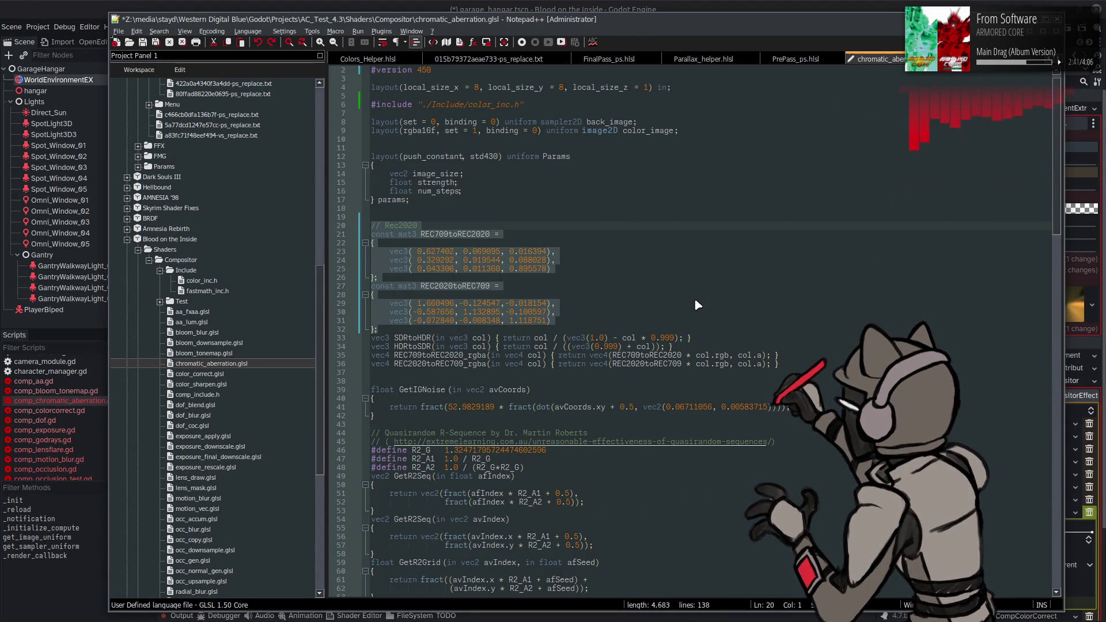
key("ctrl+y")
key("ctrl+y")
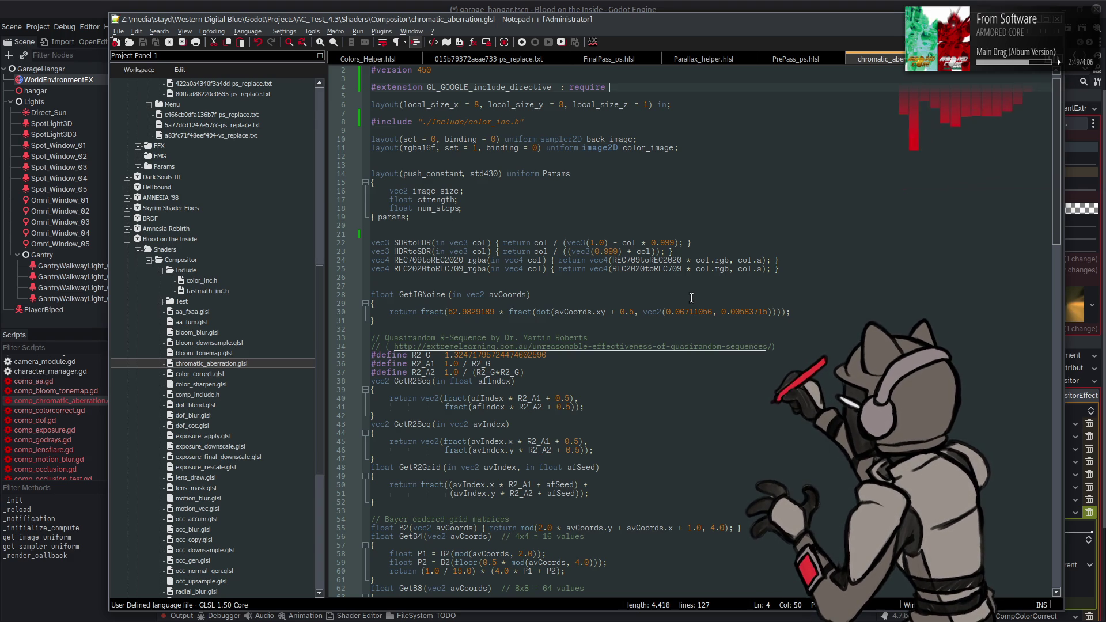
scroll(692, 298, "down", 20)
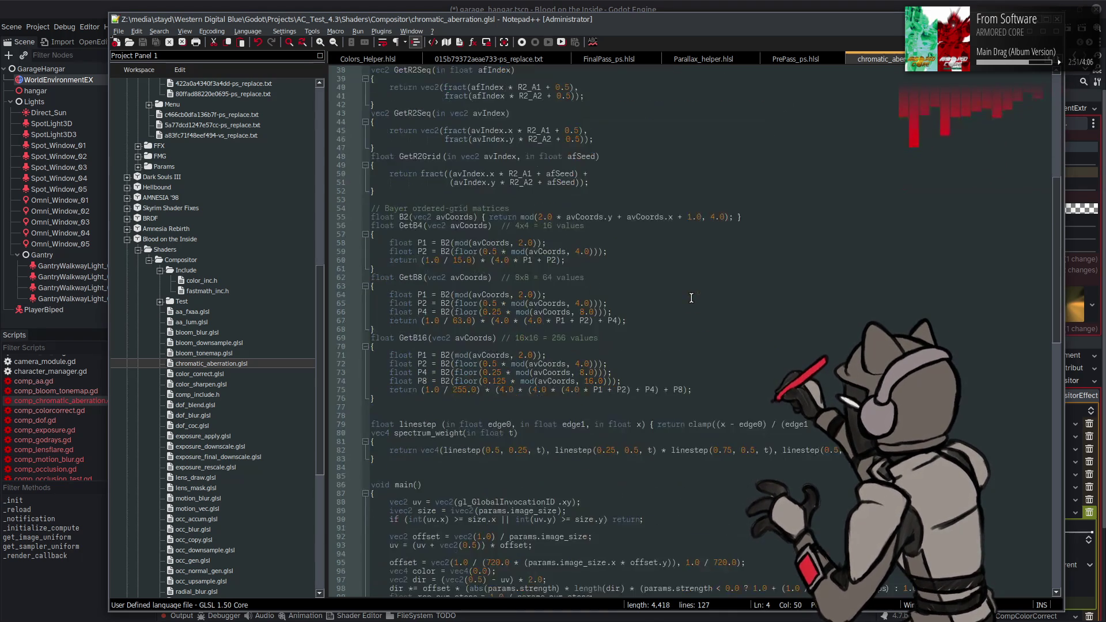
scroll(691, 298, "up", 19)
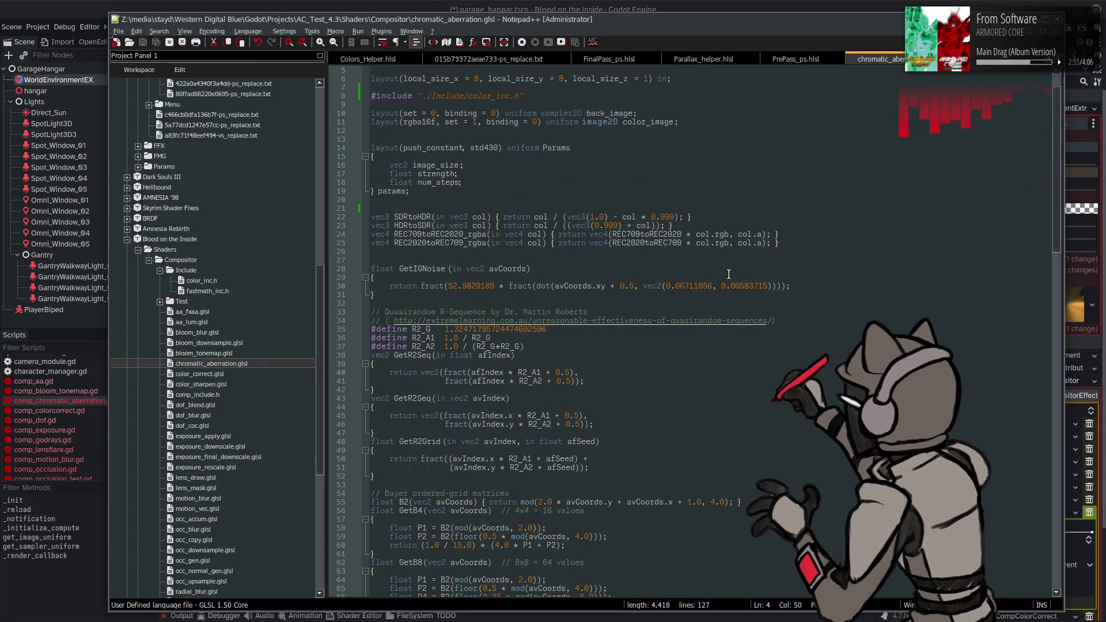
- Duplicate the two Rec2020 conversion function lines and rename the copies to FilmLightE versions
mouse_move(779, 242)
left_mouse_down()
mouse_move(372, 253)
mouse_move(344, 236)
left_mouse_up()
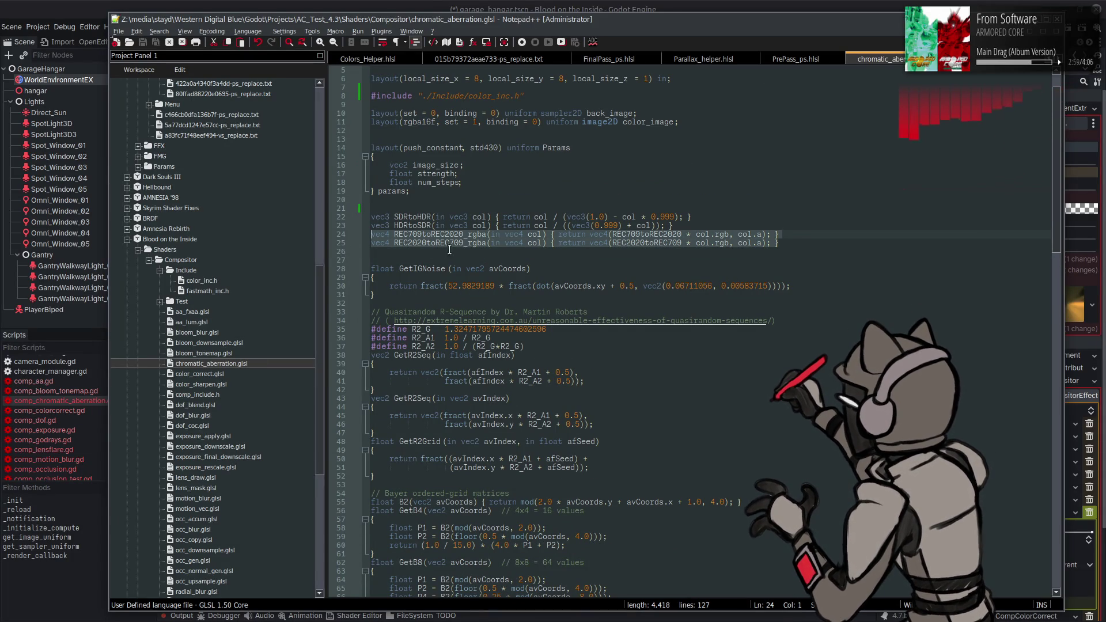
key("ctrl+c")
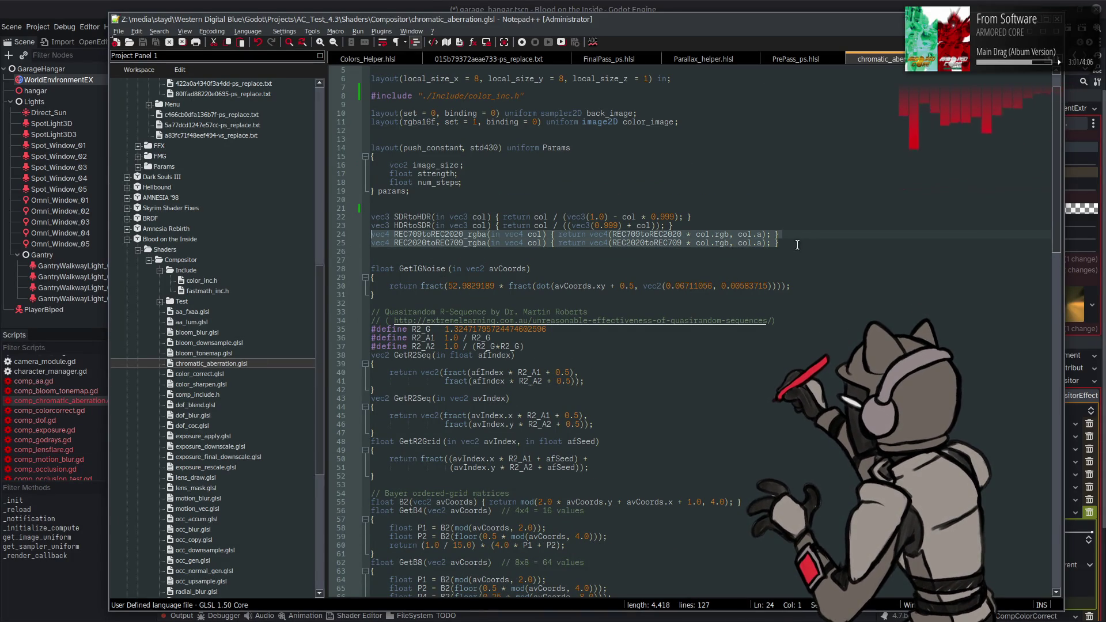
left_click(803, 246)
key("Return")
key("ctrl+v")
left_click_drag(429, 251, 464, 252)
type("FilmLin")
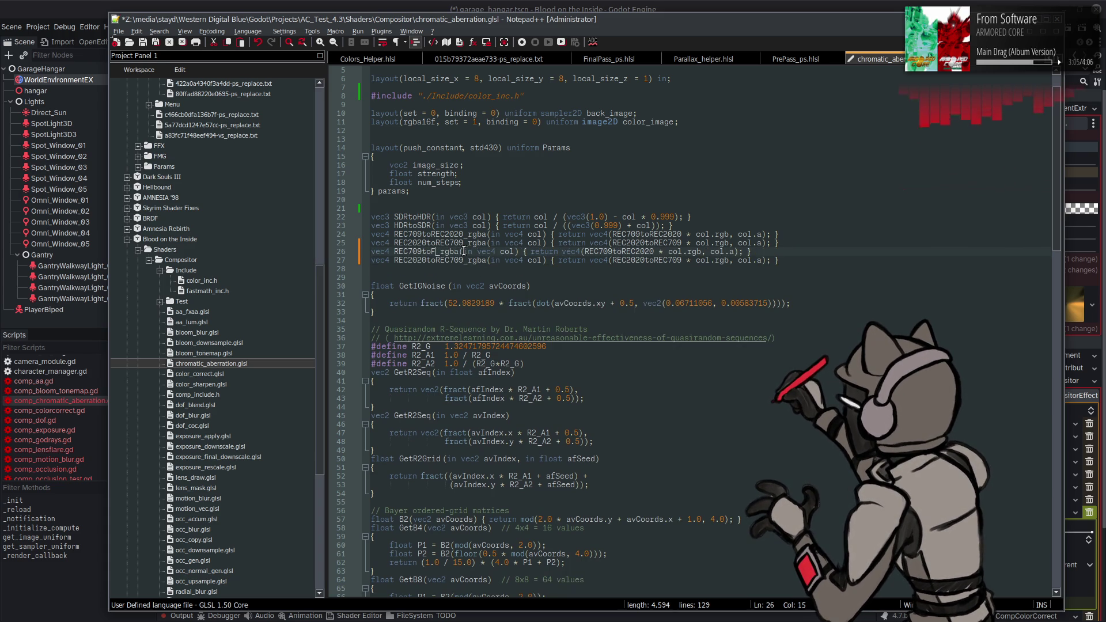
type("ear")
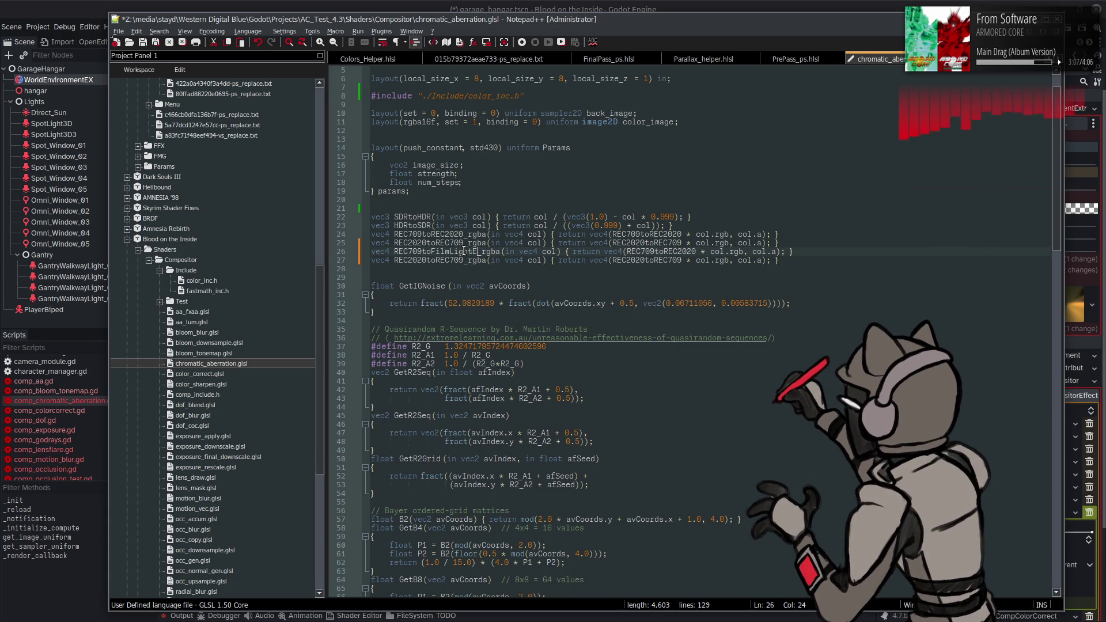
left_click_drag(425, 260, 394, 260)
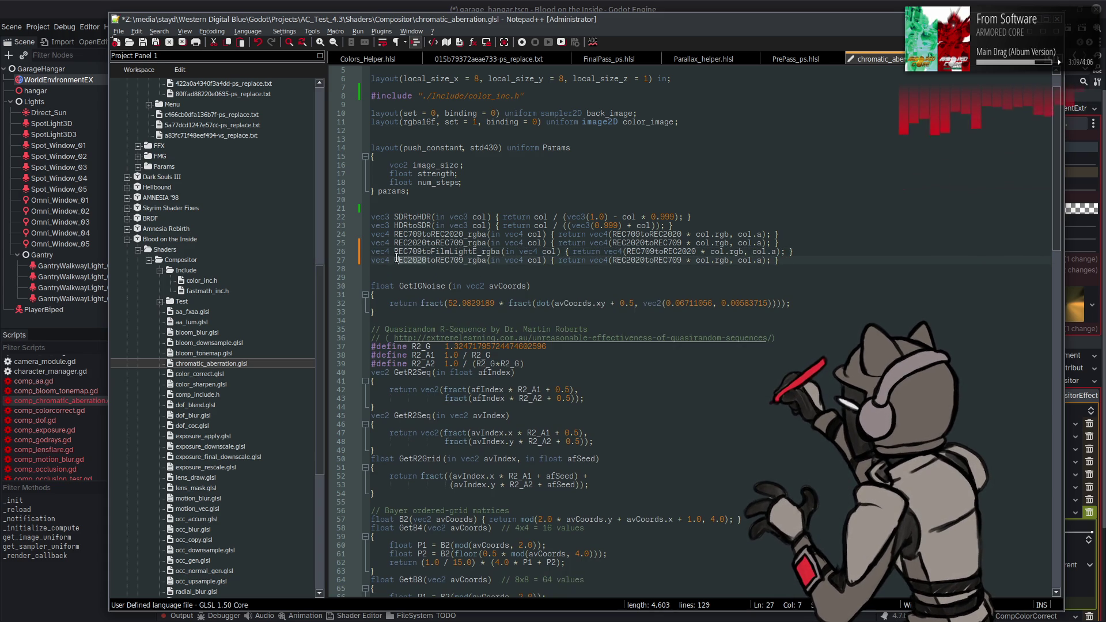
type("FilmLightE")
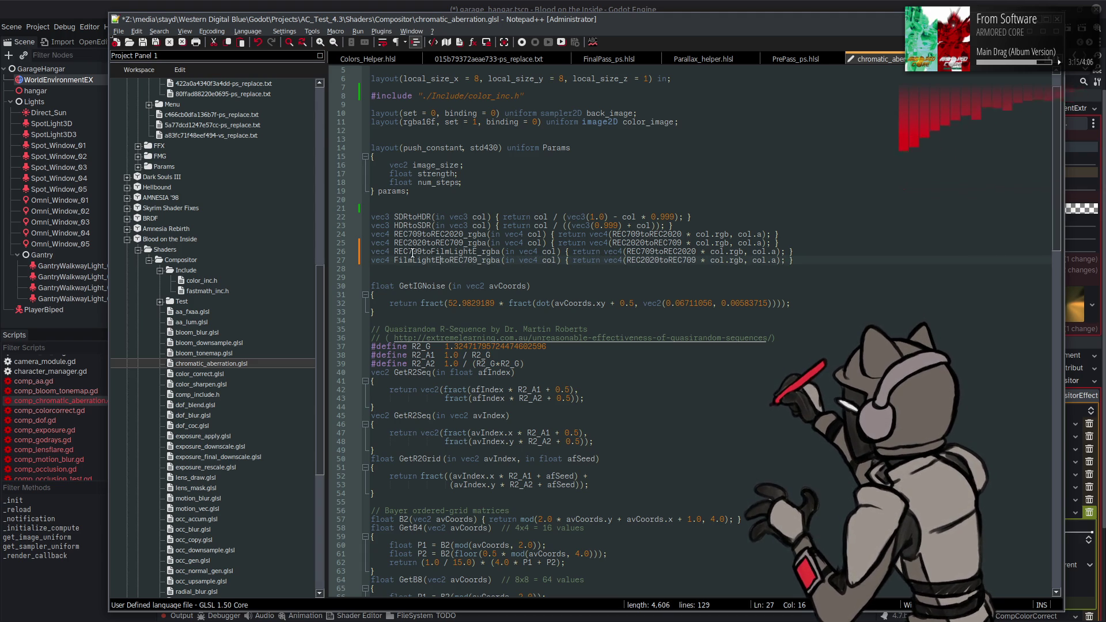
- Point the copies at the REC709toFilmLightE and FilmLightEtoREC709 matrices and save the shader
left_click_drag(394, 252, 479, 252)
key("ctrl+c")
double_click(631, 252)
key("ctrl+v")
left_click_drag(395, 260, 478, 260)
key("ctrl+c")
double_click(665, 260)
key("ctrl+v")
key("ctrl+s")
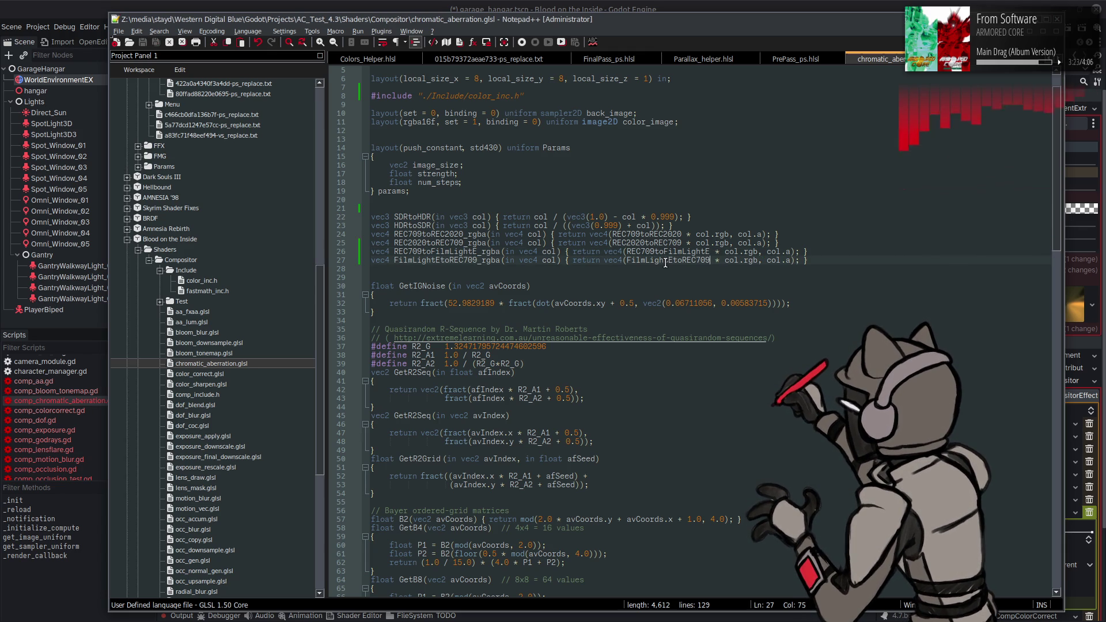
double_click(455, 251)
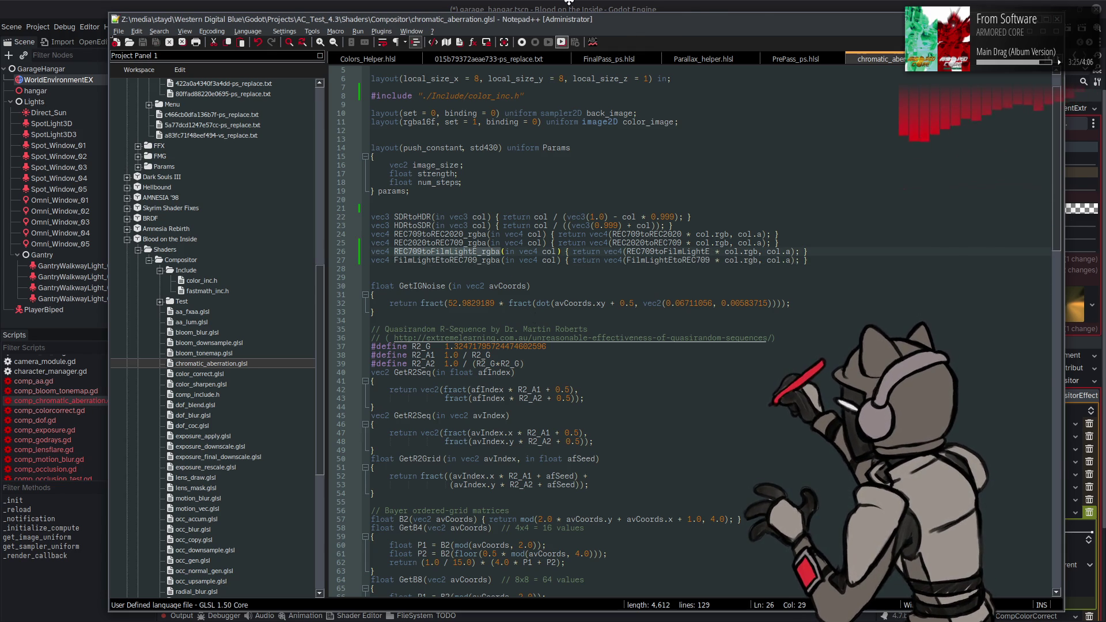
left_click(570, 6)
key("alt+Tab")
- Replace the REC709toREC2020_rgba call on line 119 with REC709toFilmLightE_rgba
scroll(531, 266, "down", 14)
scroll(564, 285, "down", 4)
scroll(558, 289, "down", 4)
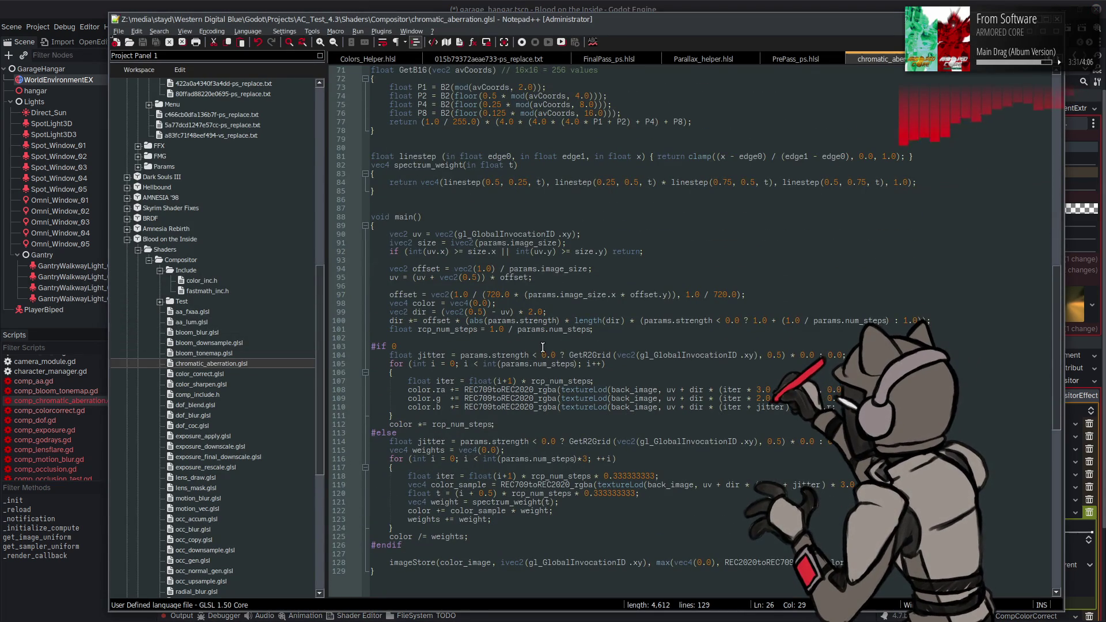
double_click(516, 392)
scroll(517, 397, "down", 1)
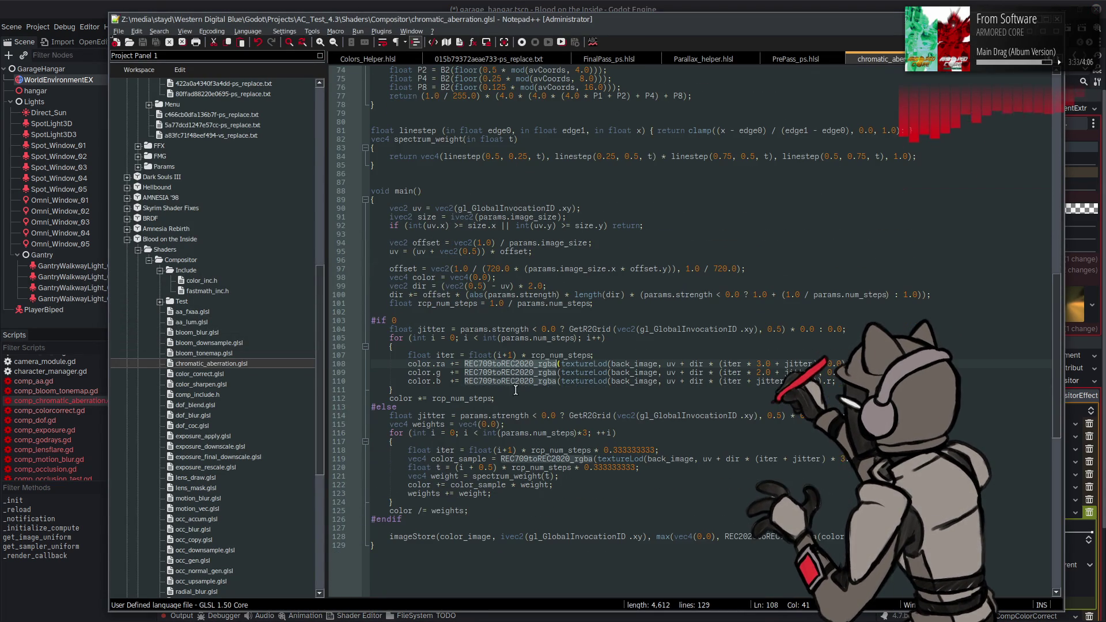
key("ctrl+v")
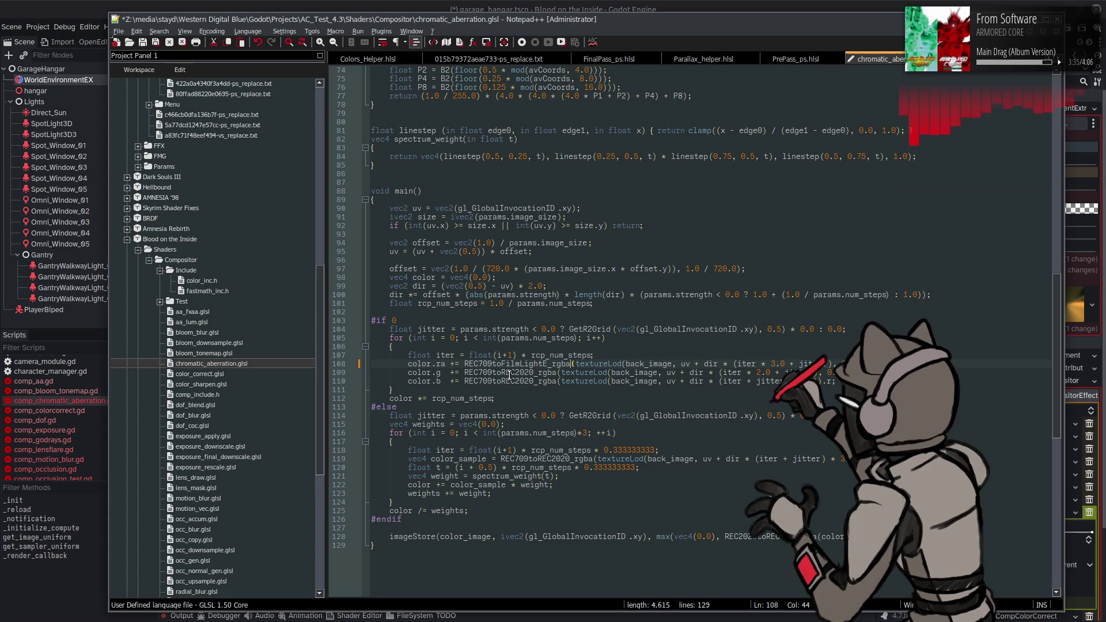
key("ctrl+z")
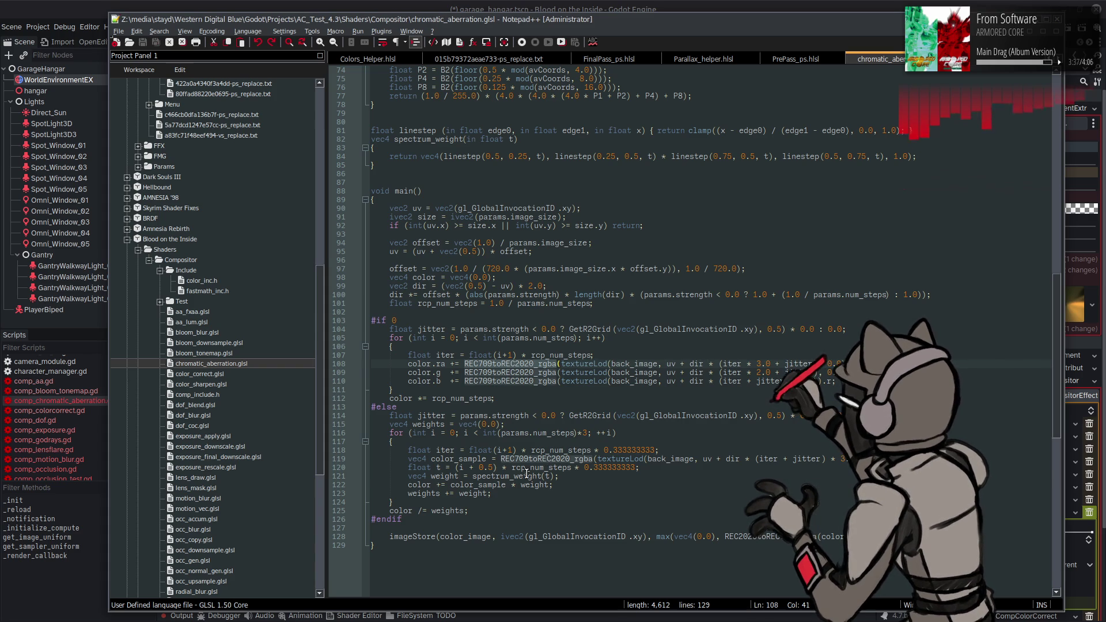
left_click(527, 476)
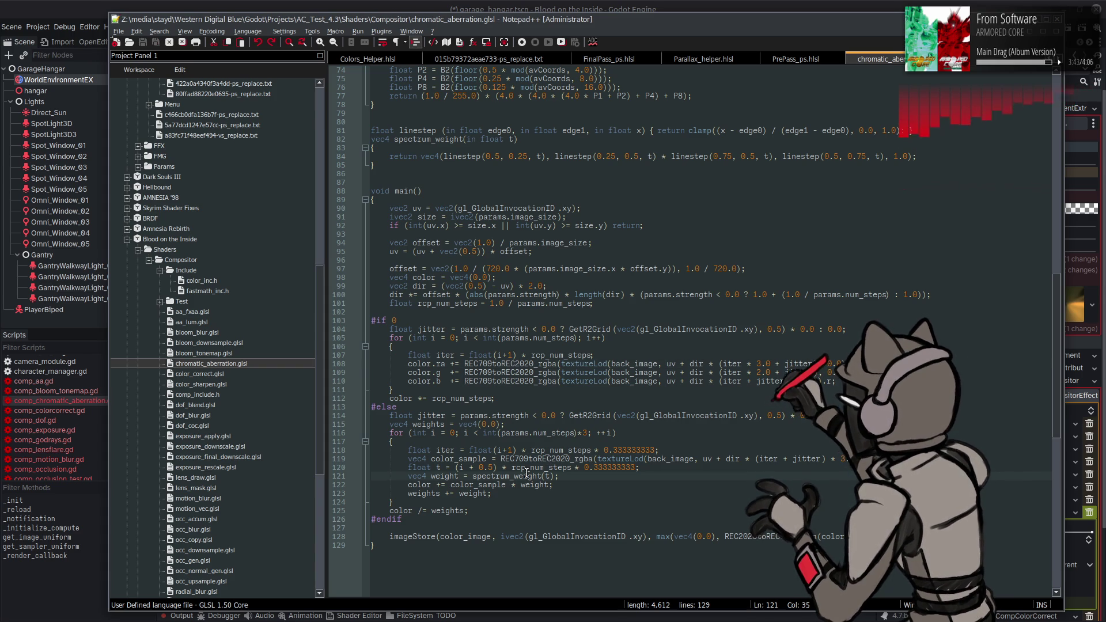
double_click(530, 459)
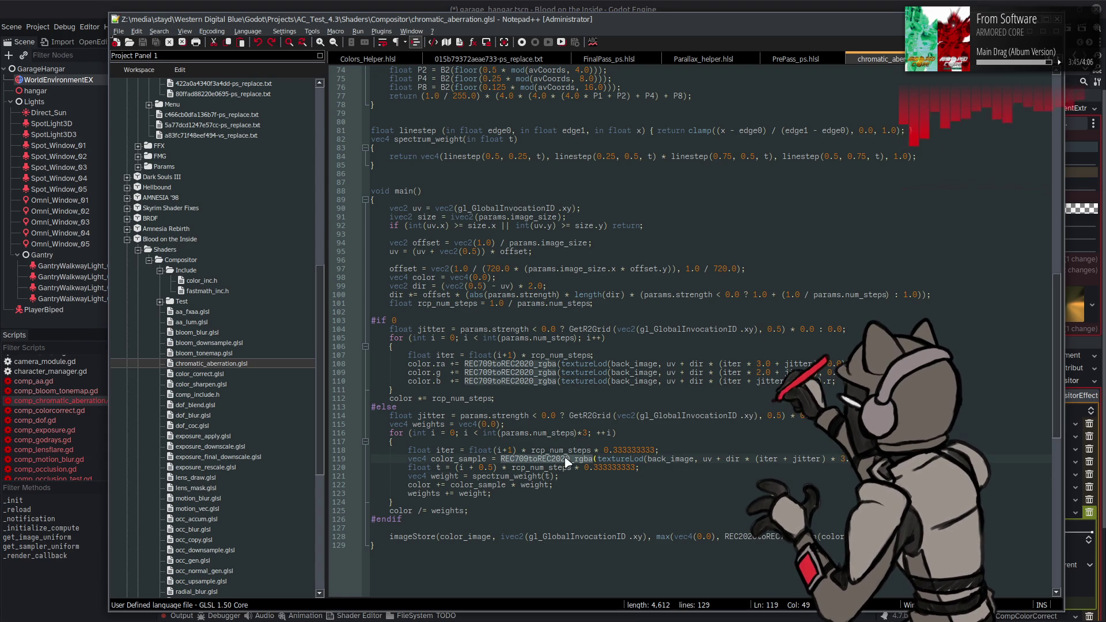
key("ctrl+v")
- Replace line 128's REC2020toREC709_rgba call with FilmLightEtoREC709_rgba and save the shader
scroll(615, 346, "up", 6)
scroll(492, 233, "up", 10)
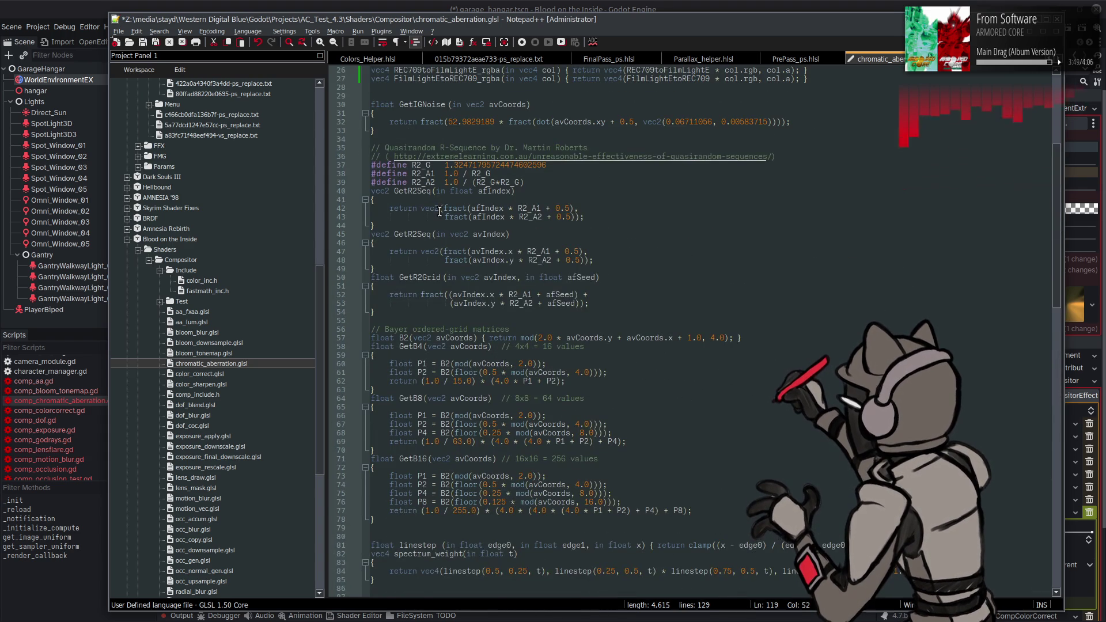
scroll(440, 212, "up", 4)
double_click(438, 184)
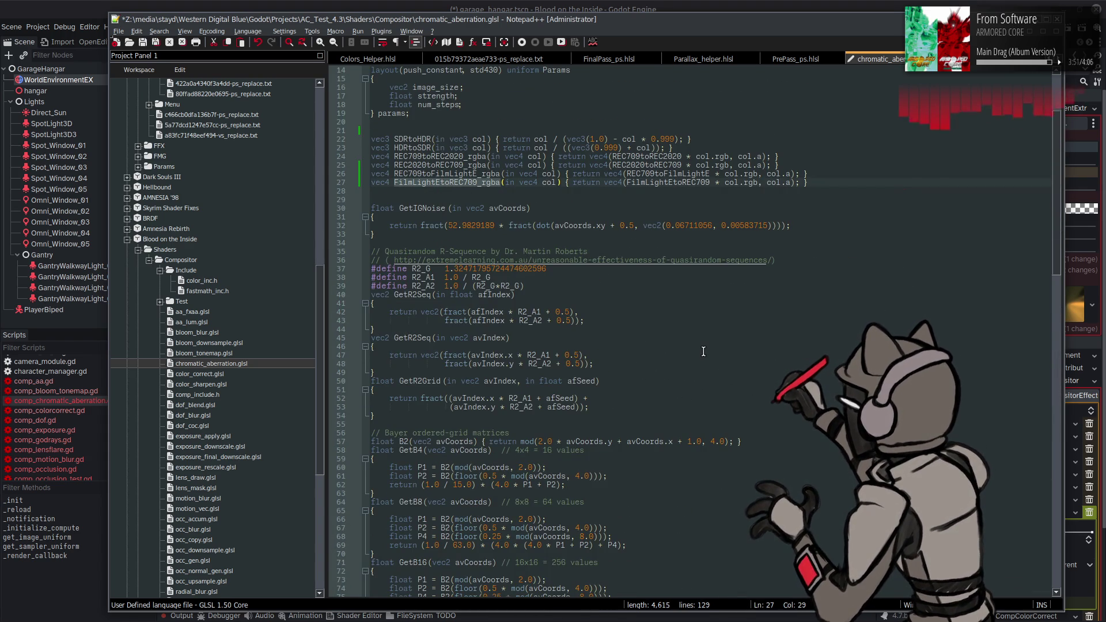
scroll(703, 352, "down", 18)
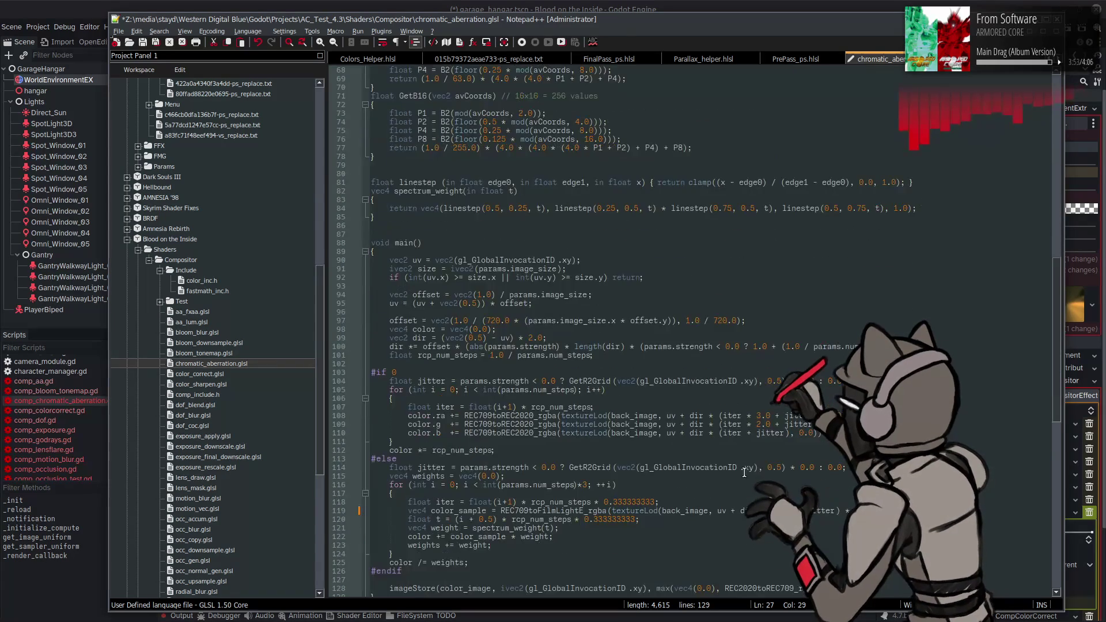
scroll(744, 470, "down", 4)
double_click(748, 484)
key("ctrl+v")
key("ctrl+s")
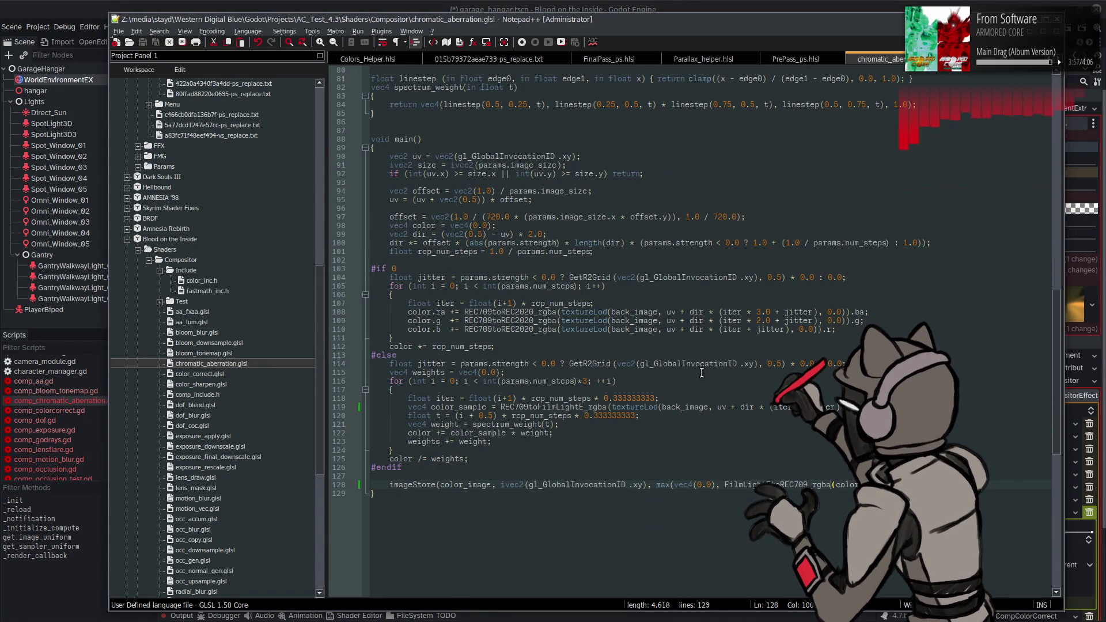
left_click(685, 6)
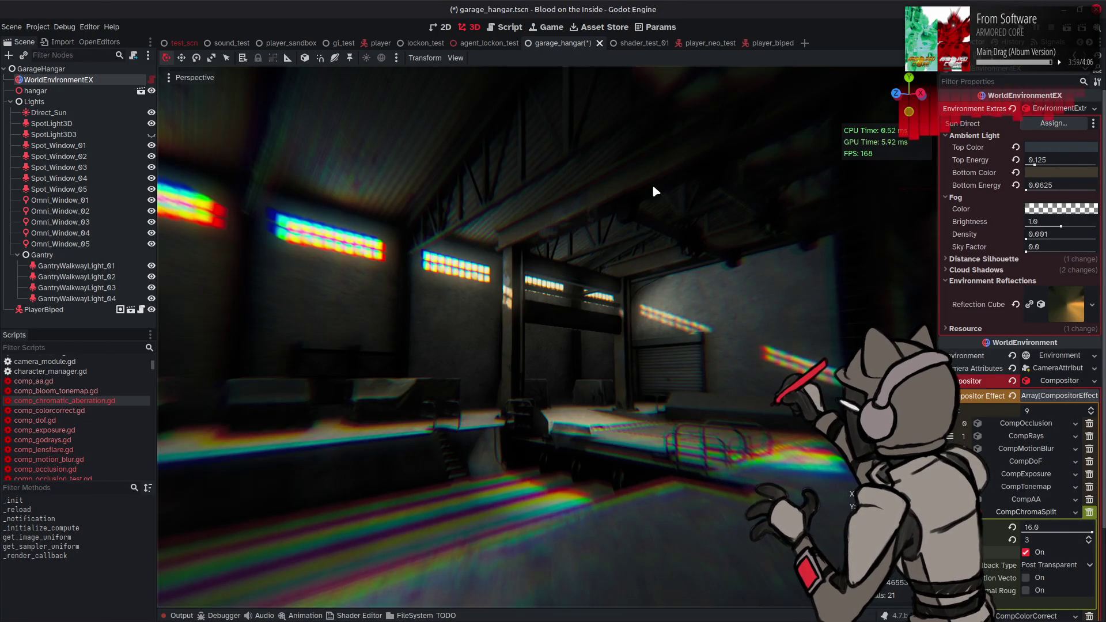
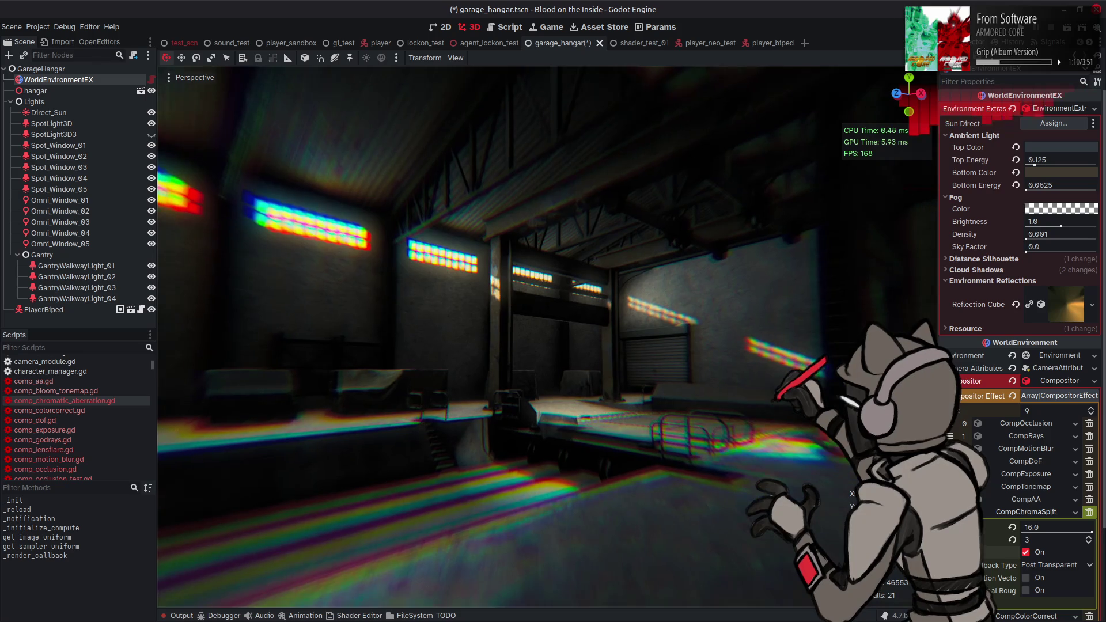
- Save the line 119 colour conversion edit, preview the hangar fringing, then revert, save and preview again
key("alt+Tab")
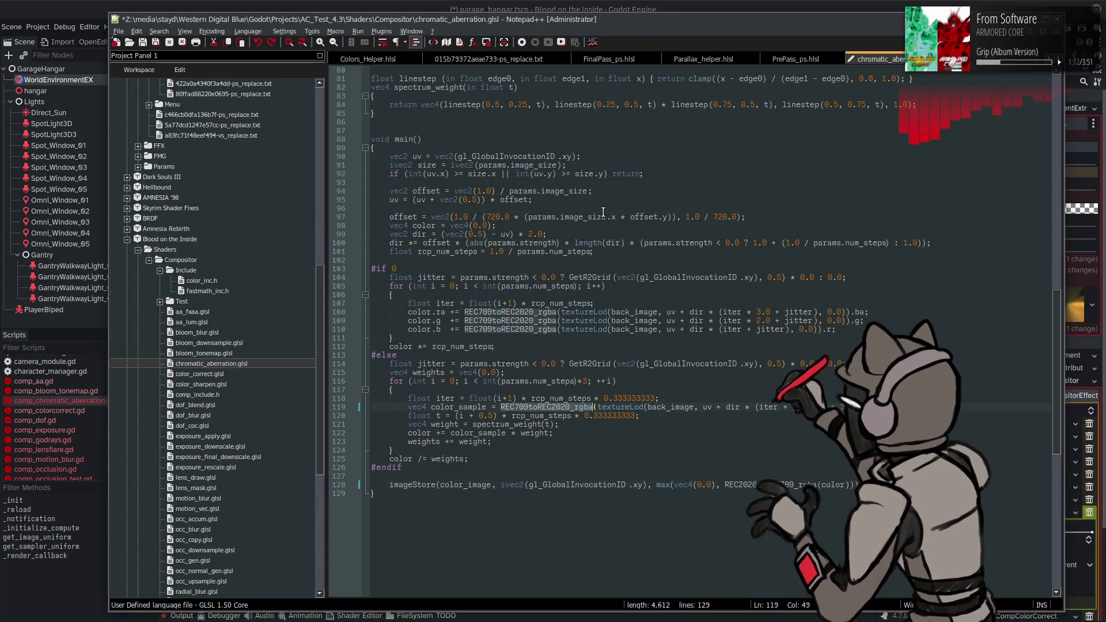
key("ctrl+s")
key("alt+Tab")
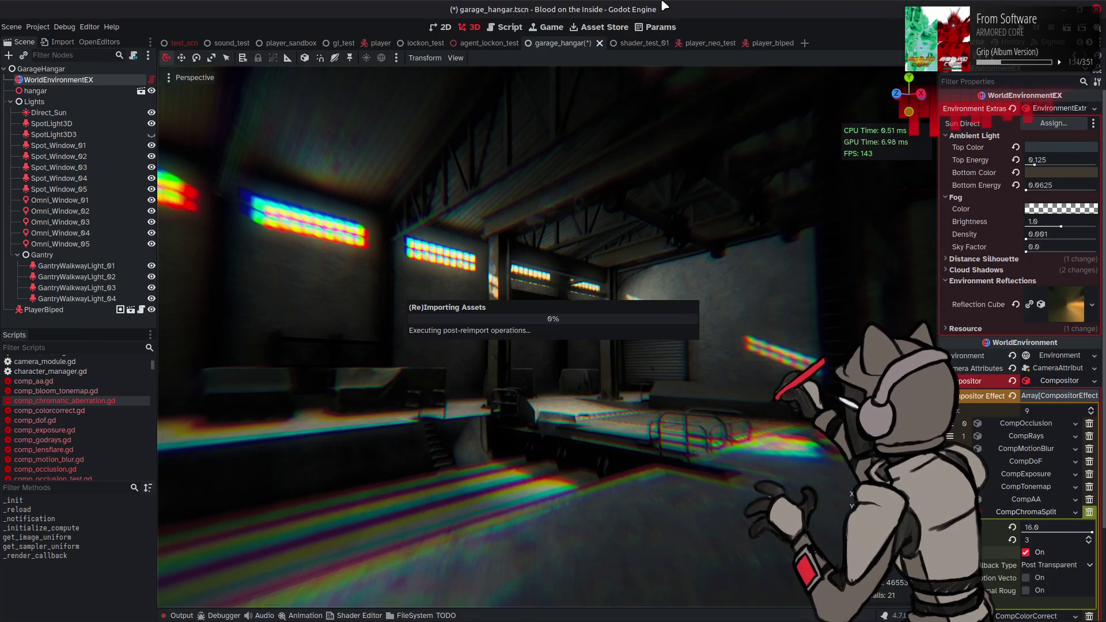
left_click_drag(645, 121, 628, 124)
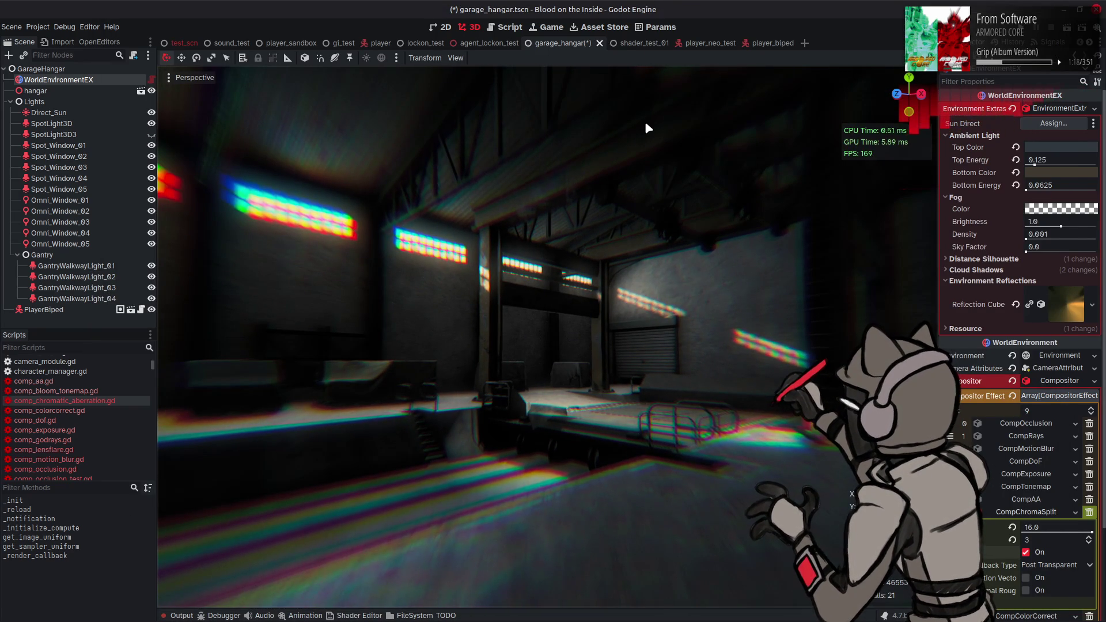
key("alt+Tab")
key("ctrl+z")
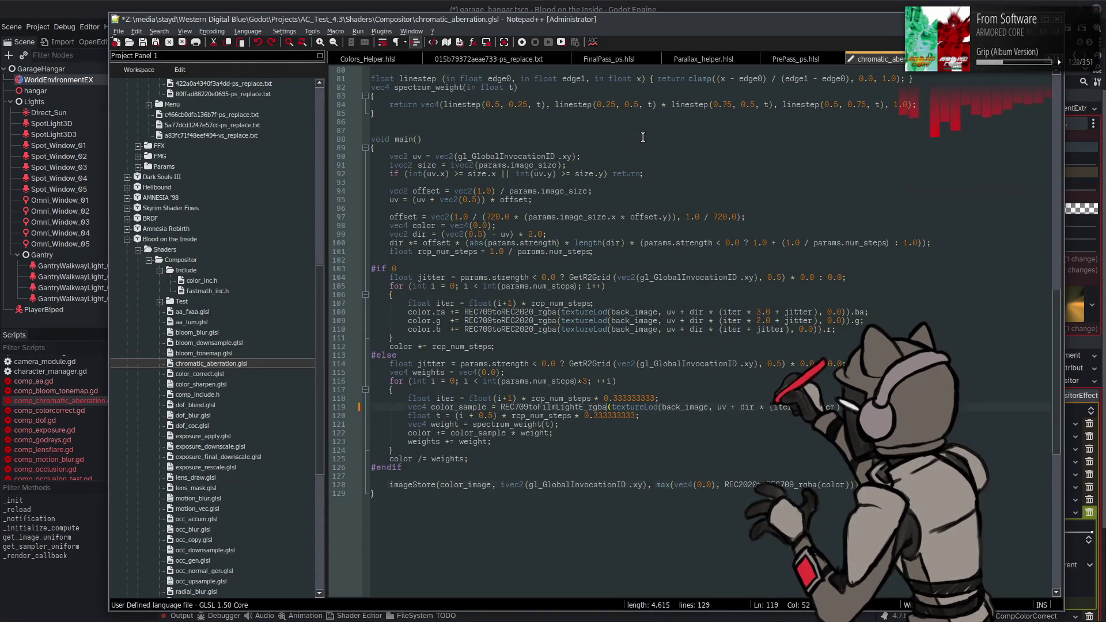
key("ctrl+s")
left_click(649, 5)
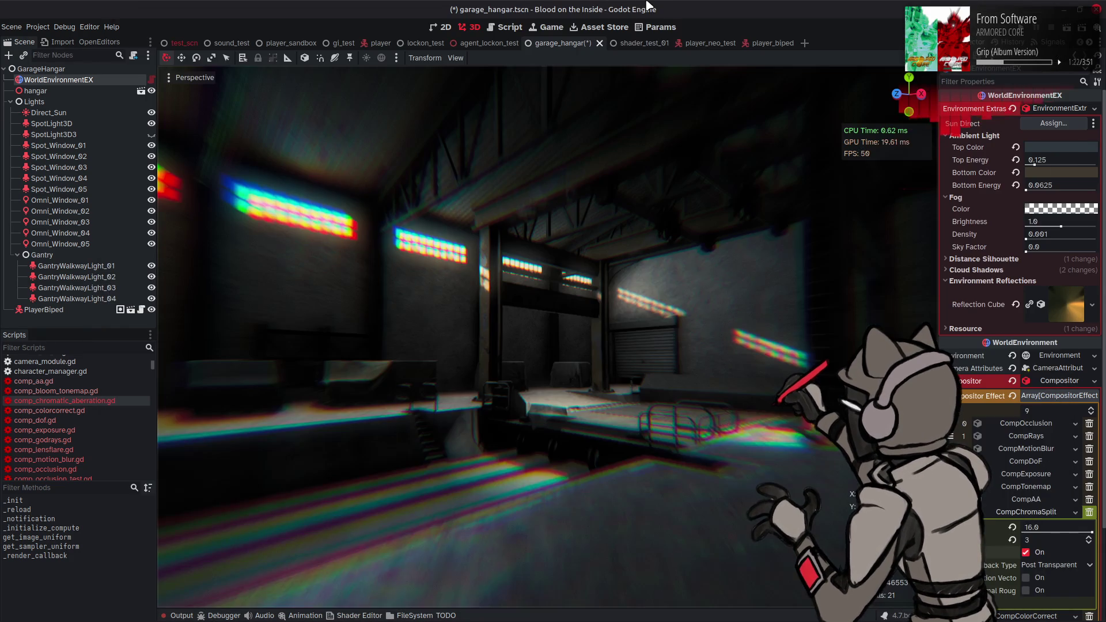
mouse_move(562, 95)
left_mouse_down()
mouse_move(585, 108)
mouse_move(582, 146)
left_mouse_up()
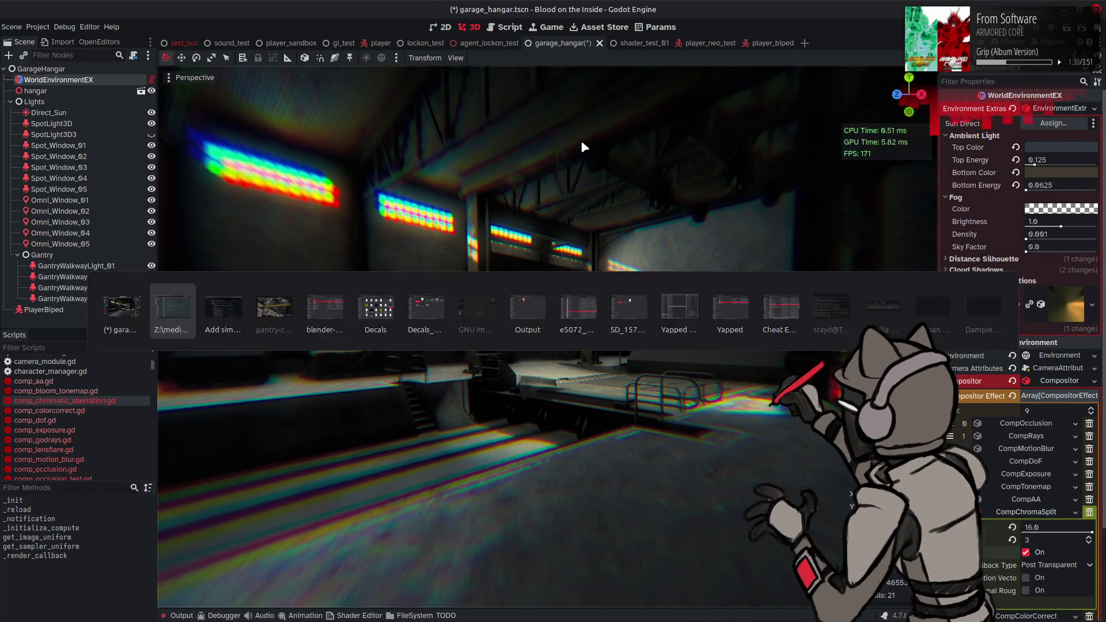
- Re-save and preview the shader, then swap line 119's conversion again and compare in Godot
key("alt+Tab")
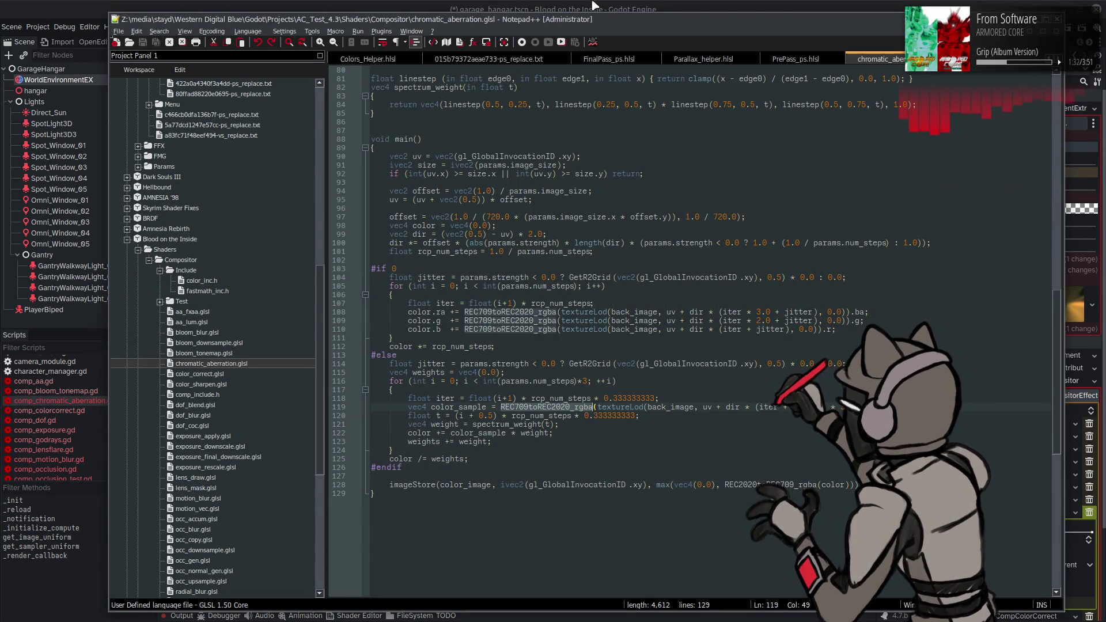
key("ctrl+s")
key("alt+Tab")
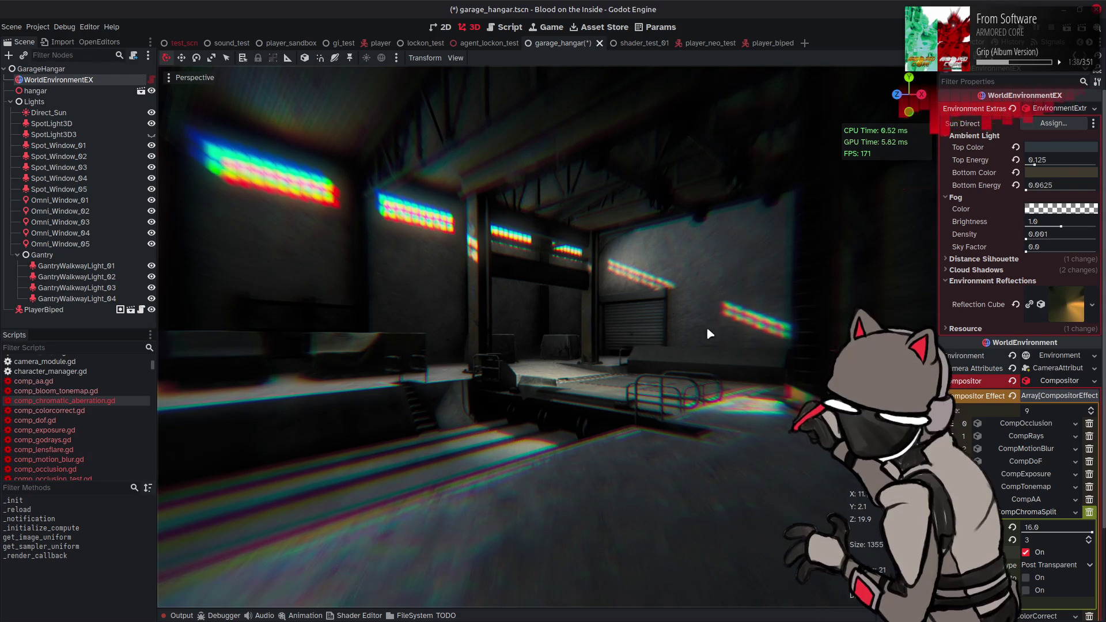
key("alt+Tab")
key("ctrl+z")
key("ctrl+s")
key("alt+Tab")
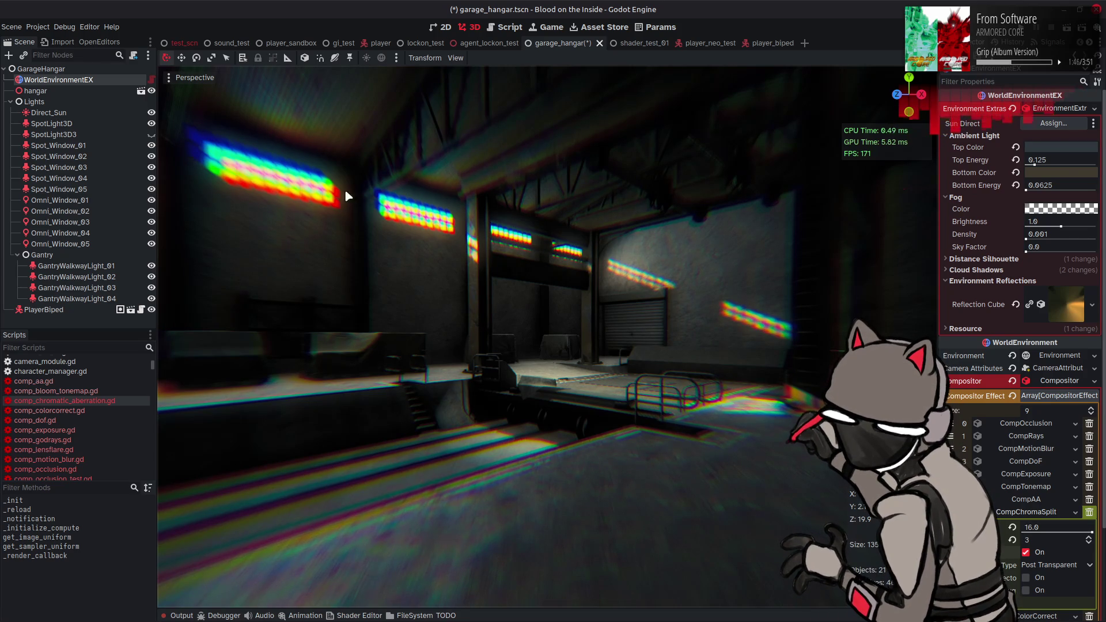
- Restore REC709toREC2020_rgba on line 119, save it, and check the hangar from another angle
key("alt+Tab")
key("ctrl+z")
key("ctrl+s")
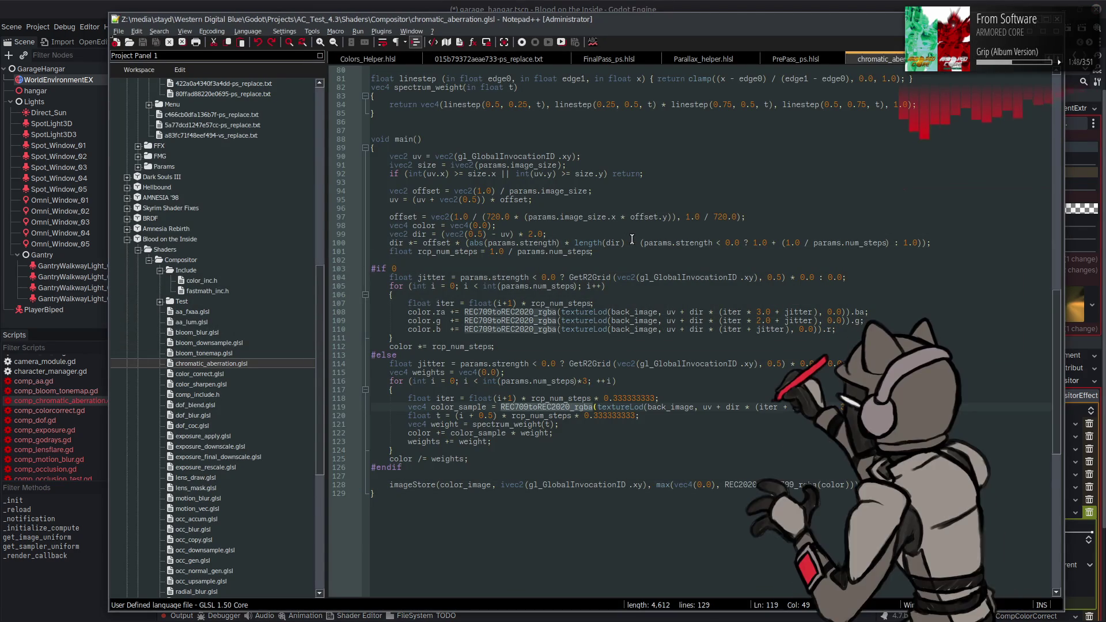
key("alt+Tab")
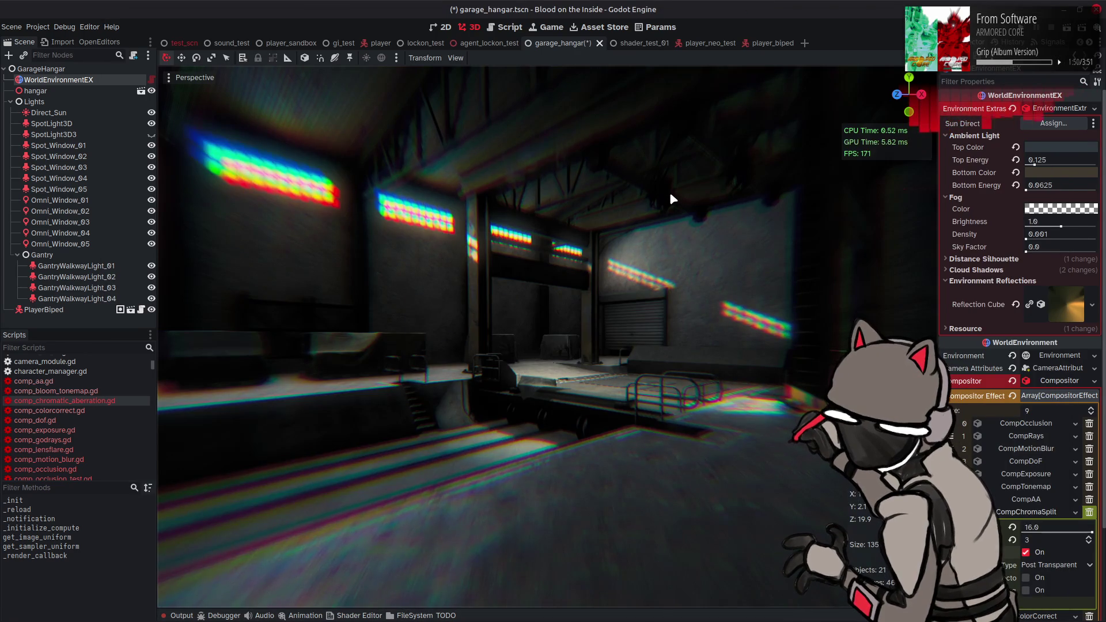
mouse_move(674, 241)
left_mouse_down()
mouse_move(686, 247)
mouse_move(676, 240)
left_mouse_up()
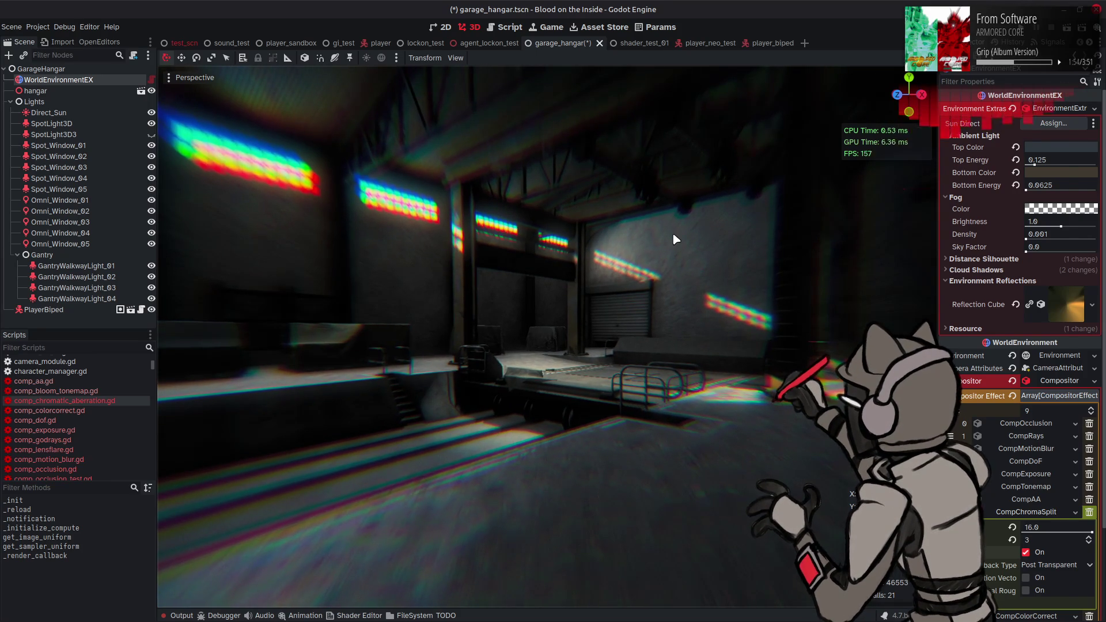
key("alt+Tab")
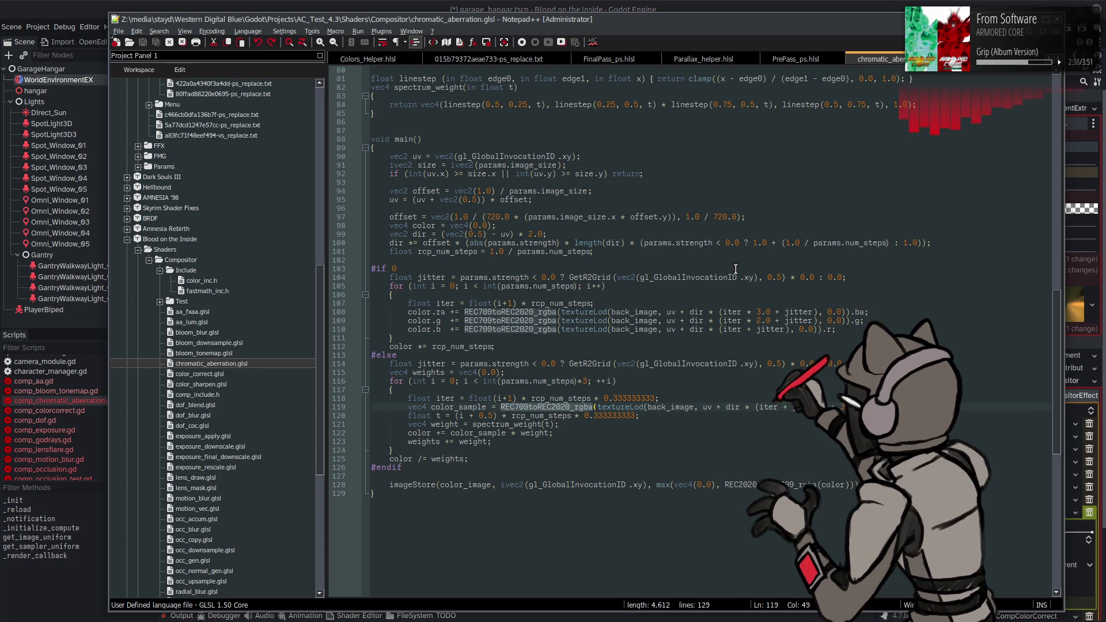
- Toggle line 119 to the FilmLightE conversion and back to REC2020, then return to Godot
left_click(731, 264)
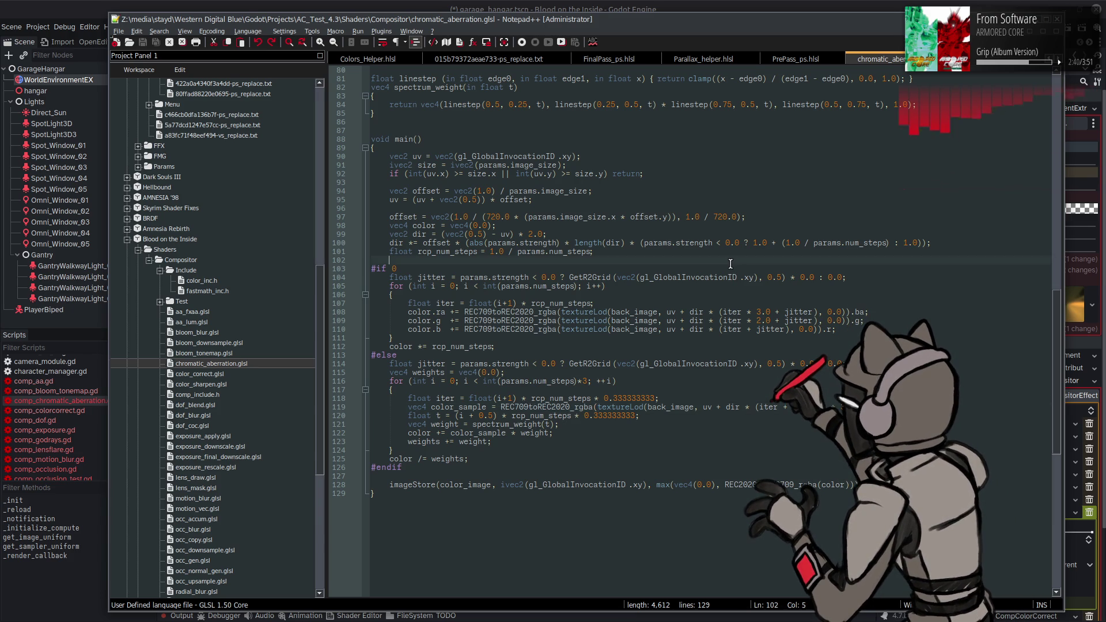
key("ctrl+z")
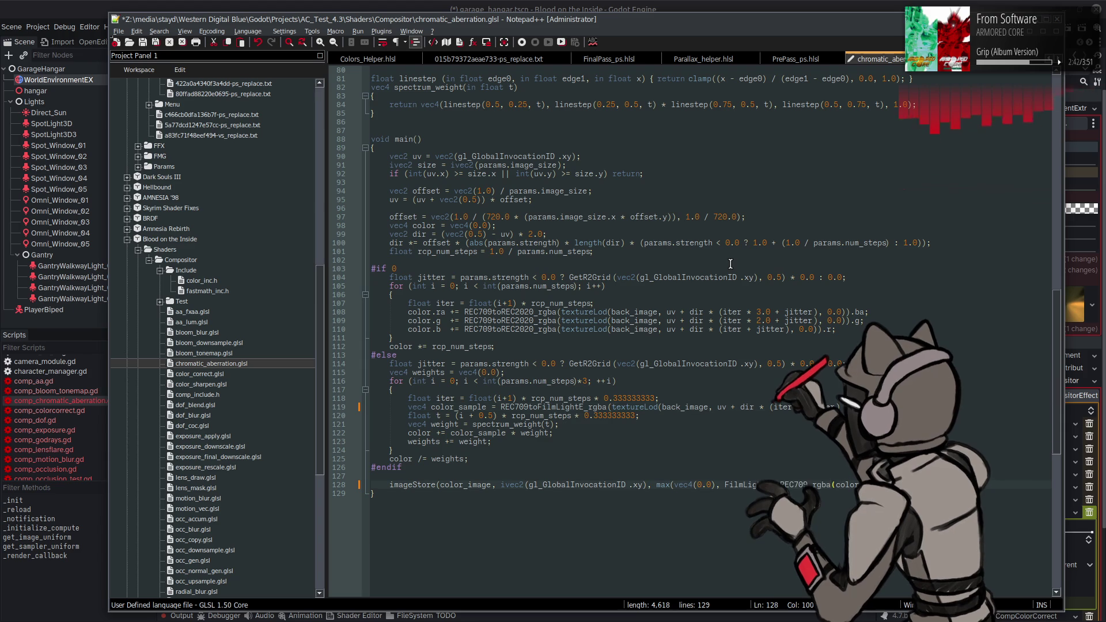
key("ctrl+z")
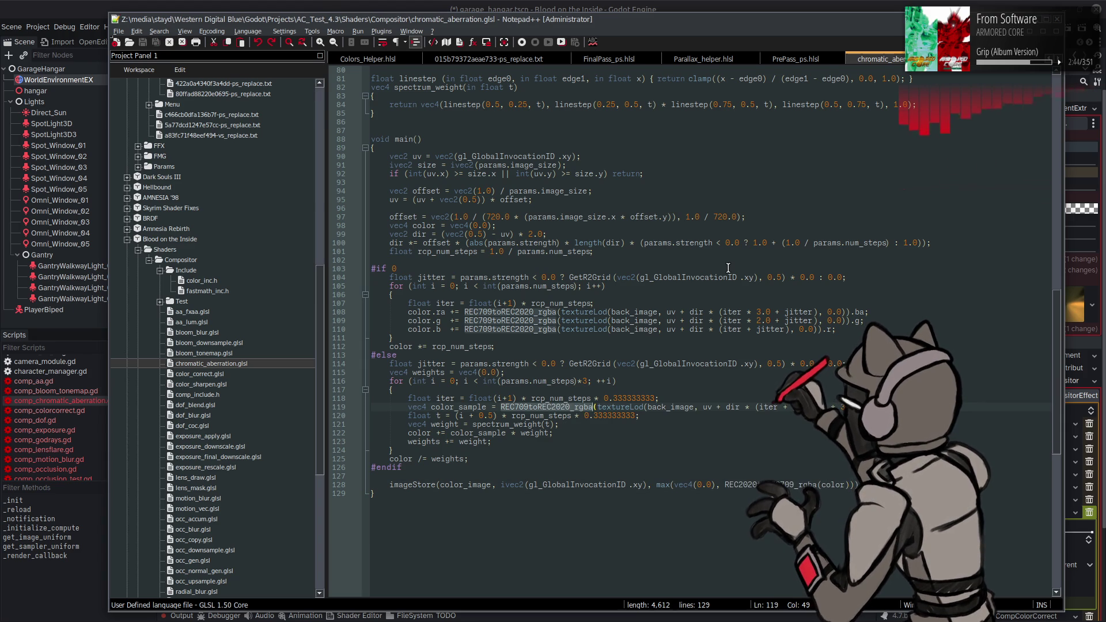
left_click(677, 5)
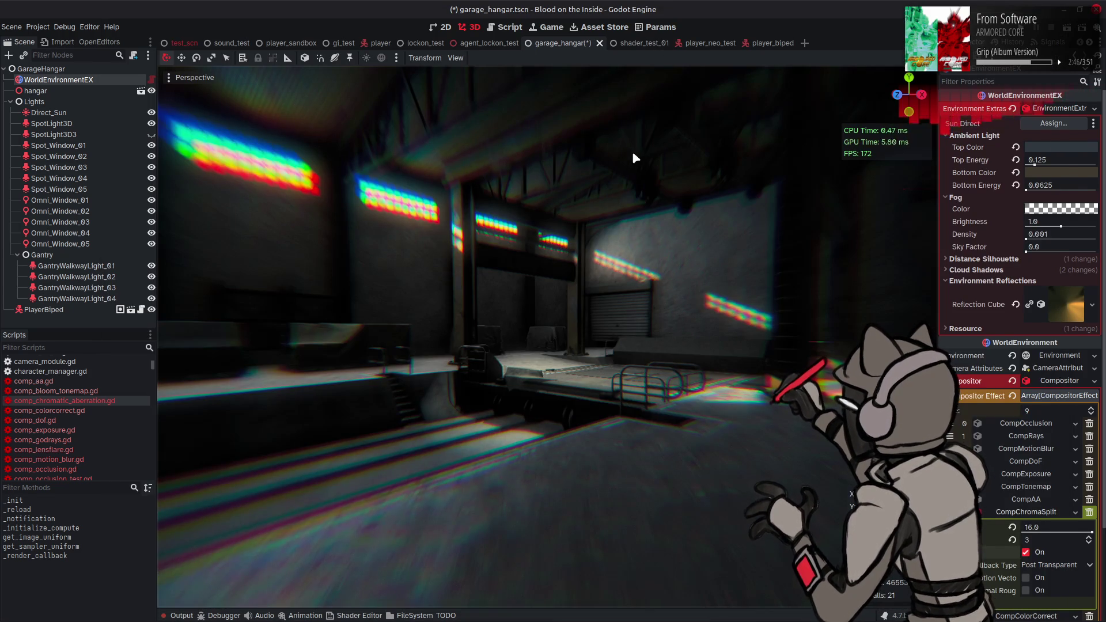
- Step the CompChromaSplit count from 3 down to 1, then back up to 3
left_click(1089, 543)
left_click(1089, 543)
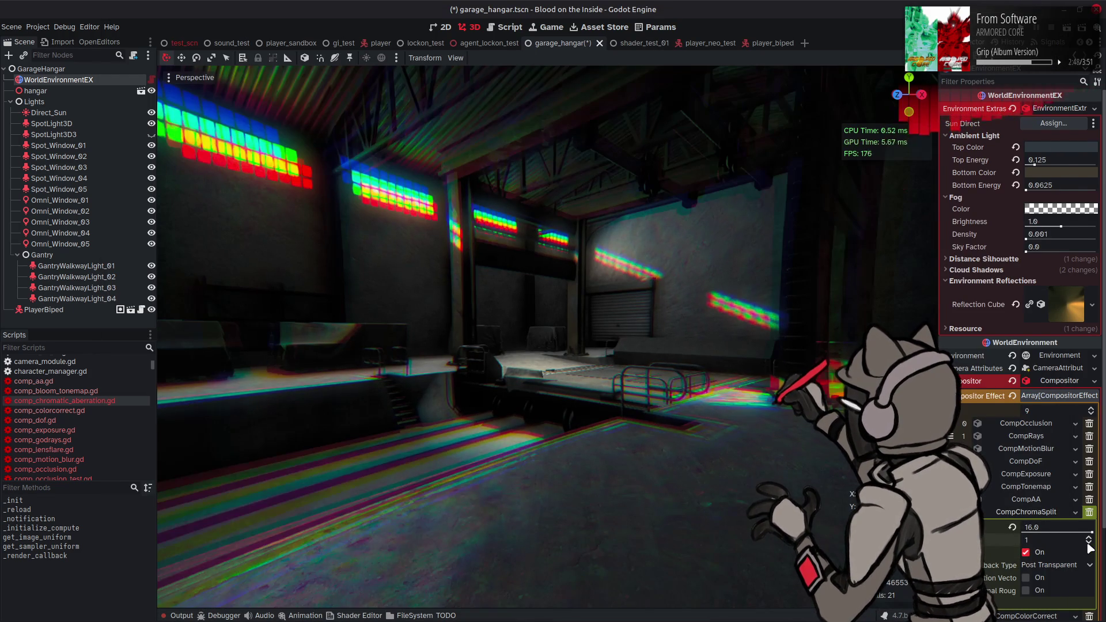
left_click(1089, 539)
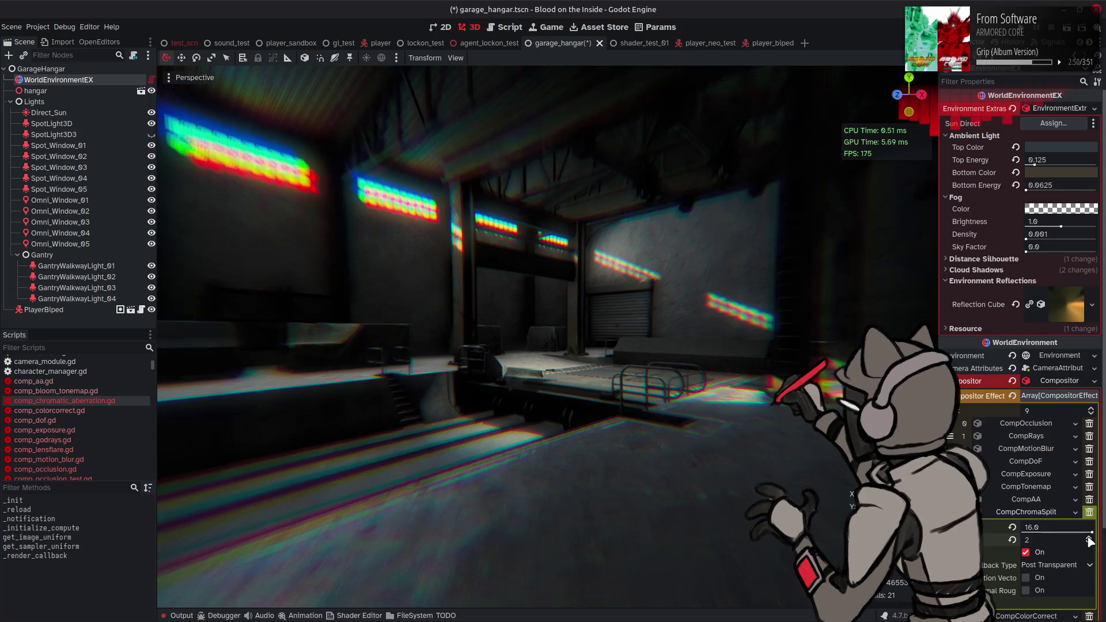
left_click(1090, 539)
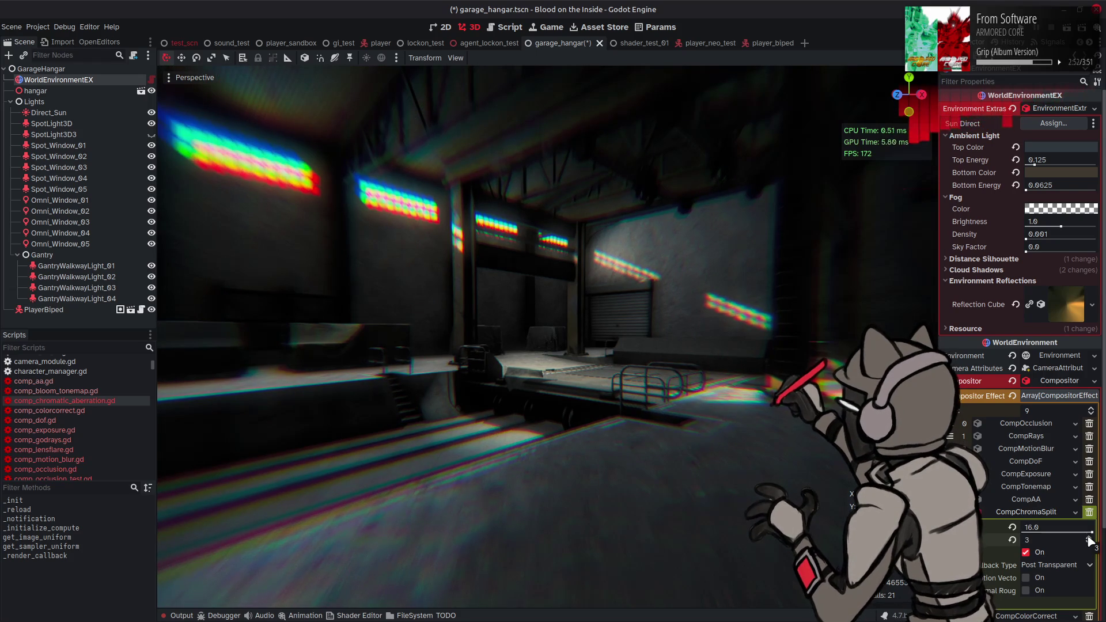
- Highlight every use of 'strength' in the shader source, then go back to Godot
key("alt+Tab")
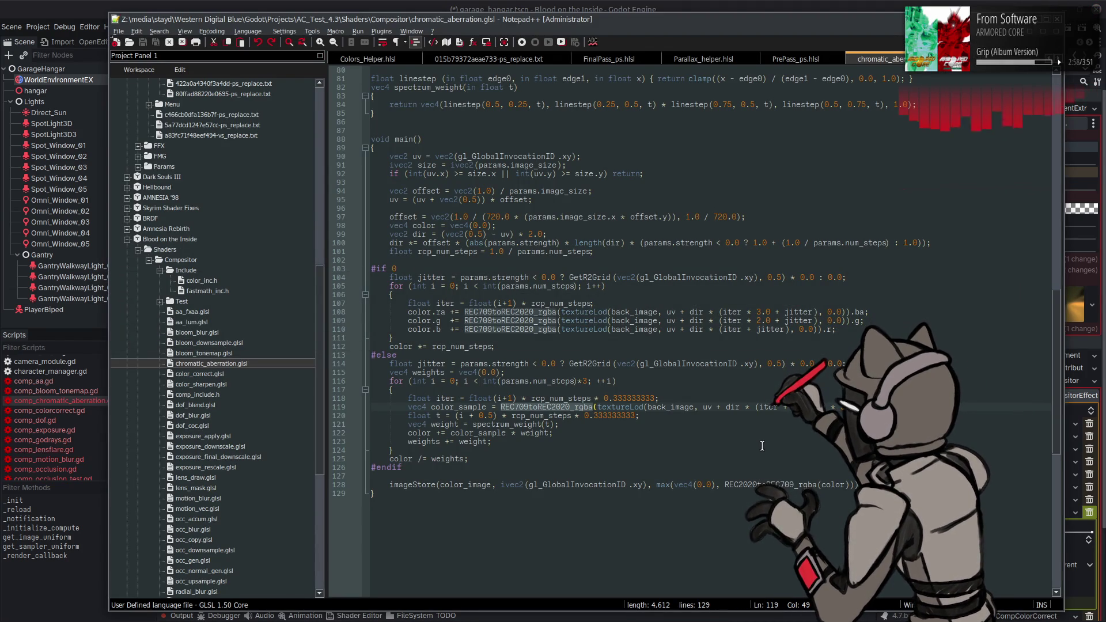
double_click(504, 364)
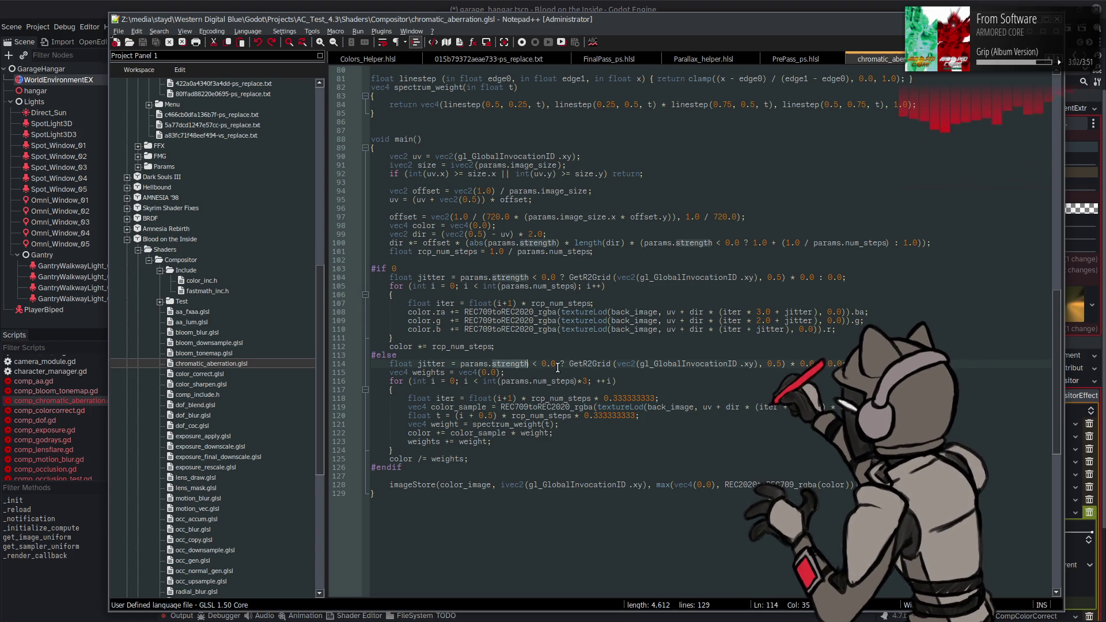
key("alt+Tab")
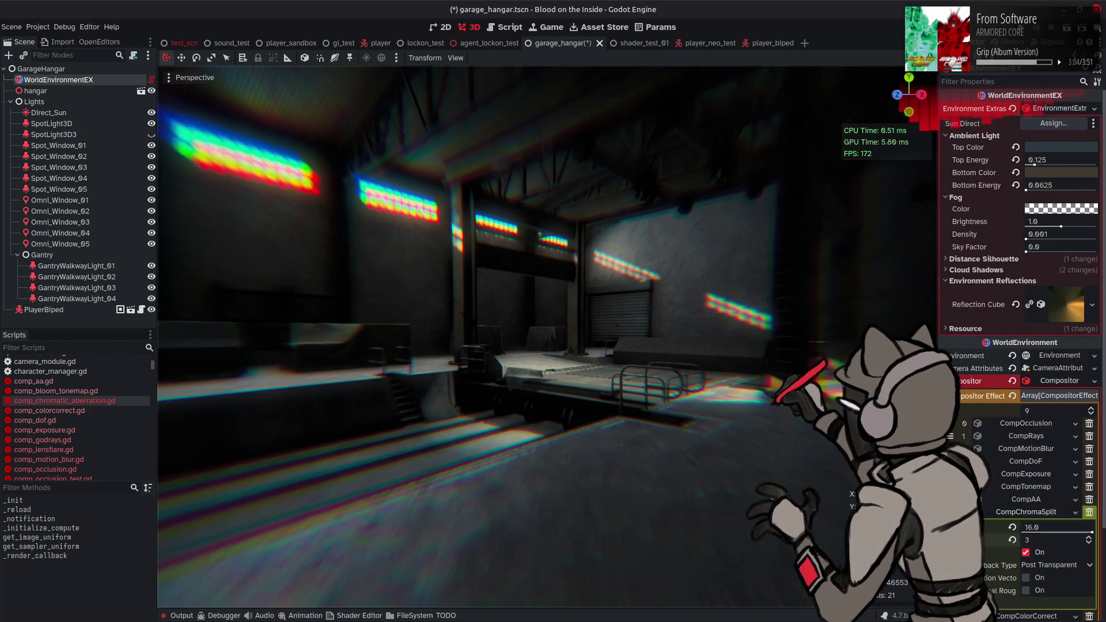
- Toggle the CompChromaSplit effect off and on, and set its count to 5
mouse_move(1097, 535)
left_mouse_down()
mouse_move(1031, 533)
mouse_move(1098, 534)
left_mouse_up()
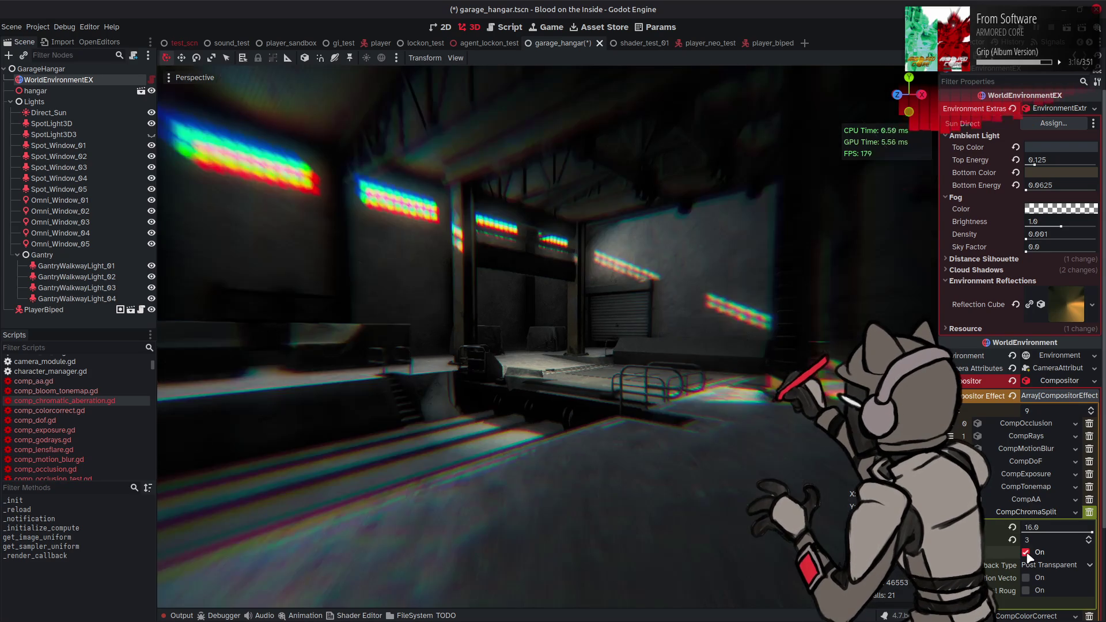
left_click(1027, 553)
left_click(1027, 553)
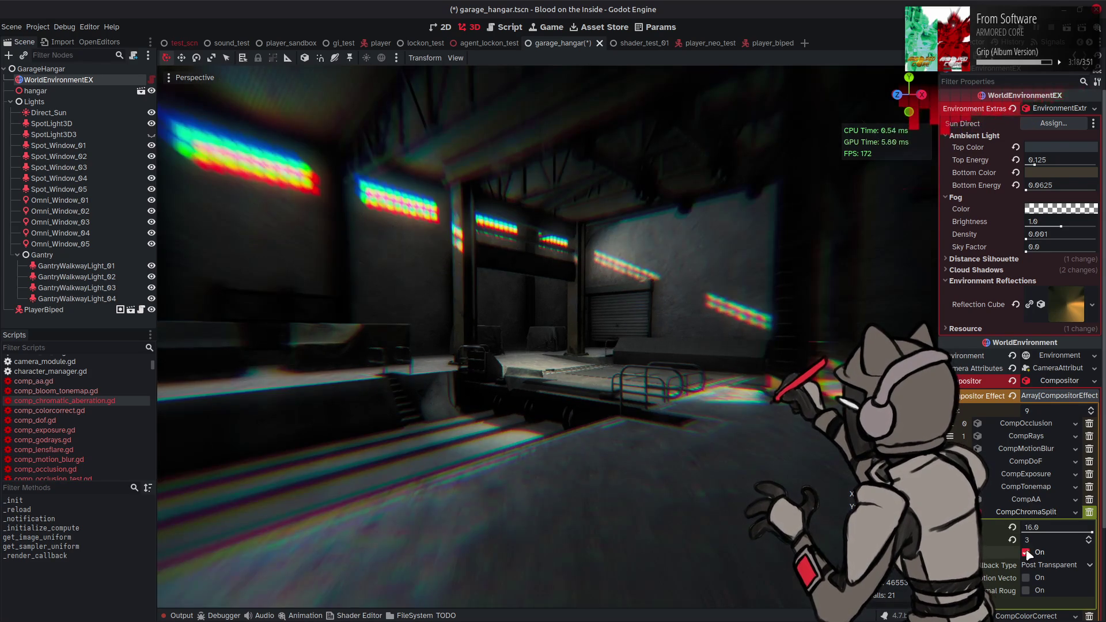
left_click(1089, 543)
left_click(1089, 544)
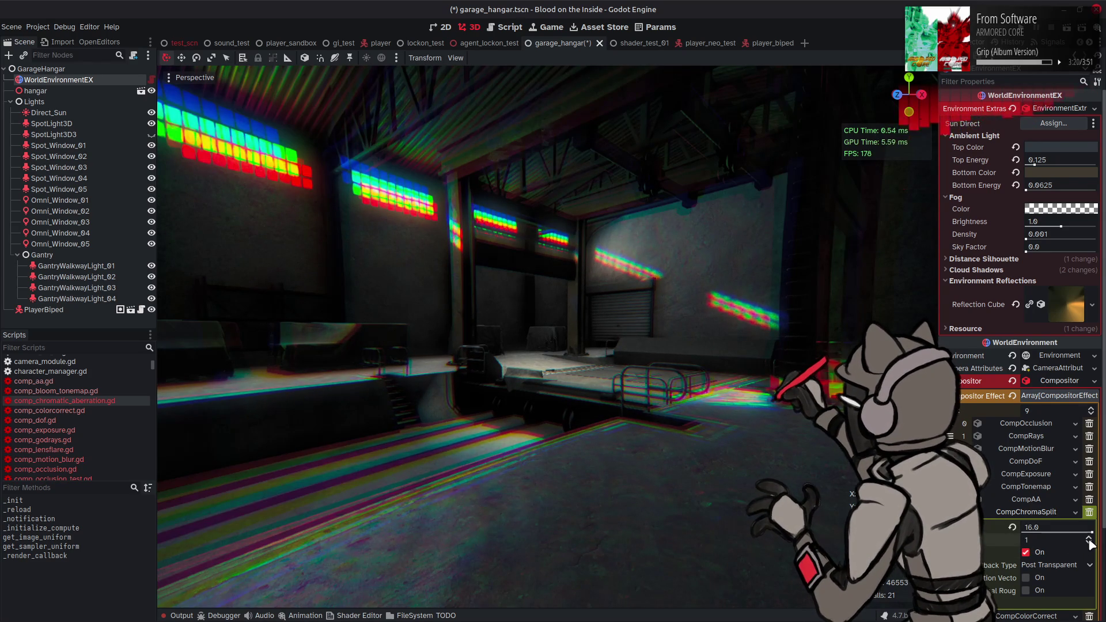
left_click(1090, 539)
left_click(1090, 539)
left_click(1090, 538)
left_click(1090, 538)
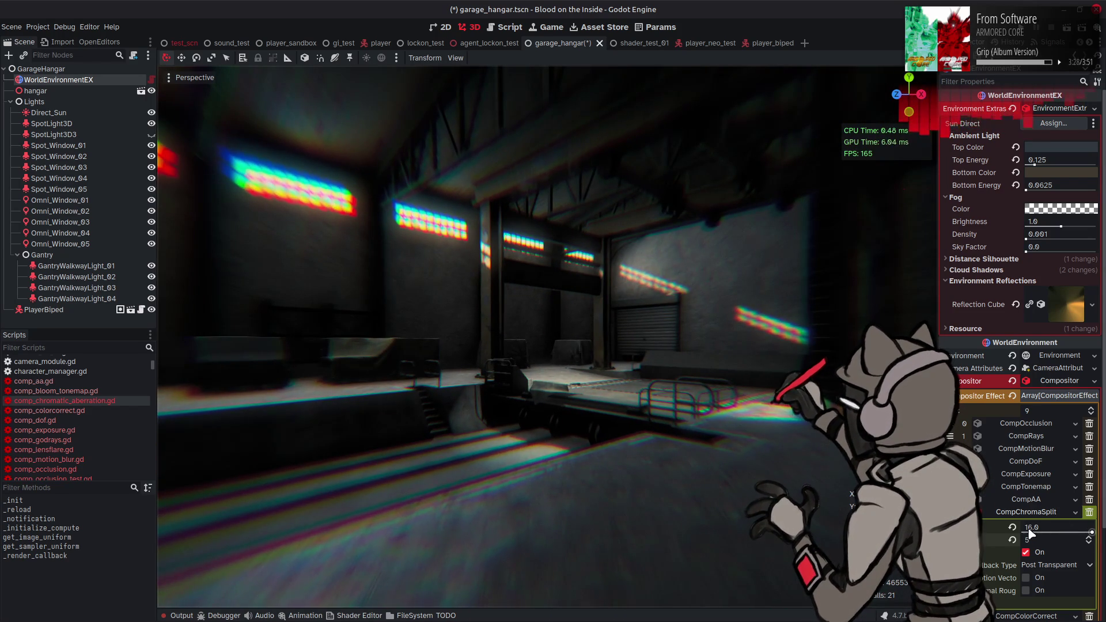
- Set the CompChromaSplit strength to 3.0 after trying 2.0, keeping the count at 5
mouse_move(1092, 533)
left_mouse_down()
mouse_move(1030, 534)
mouse_move(1048, 533)
left_mouse_up()
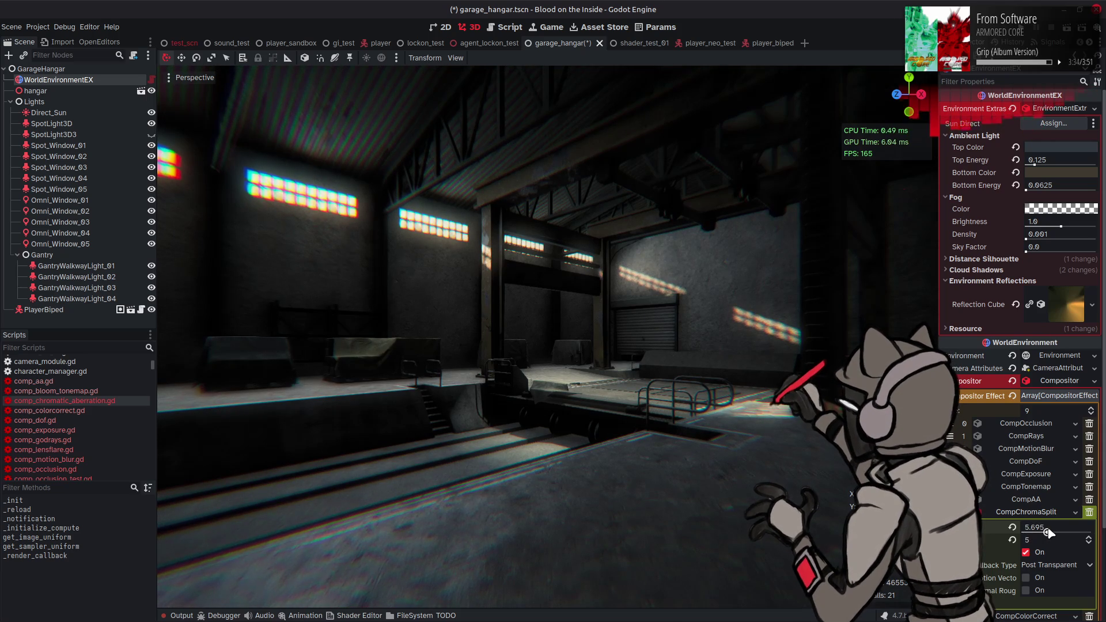
left_click(1056, 527)
type("2")
key("Return")
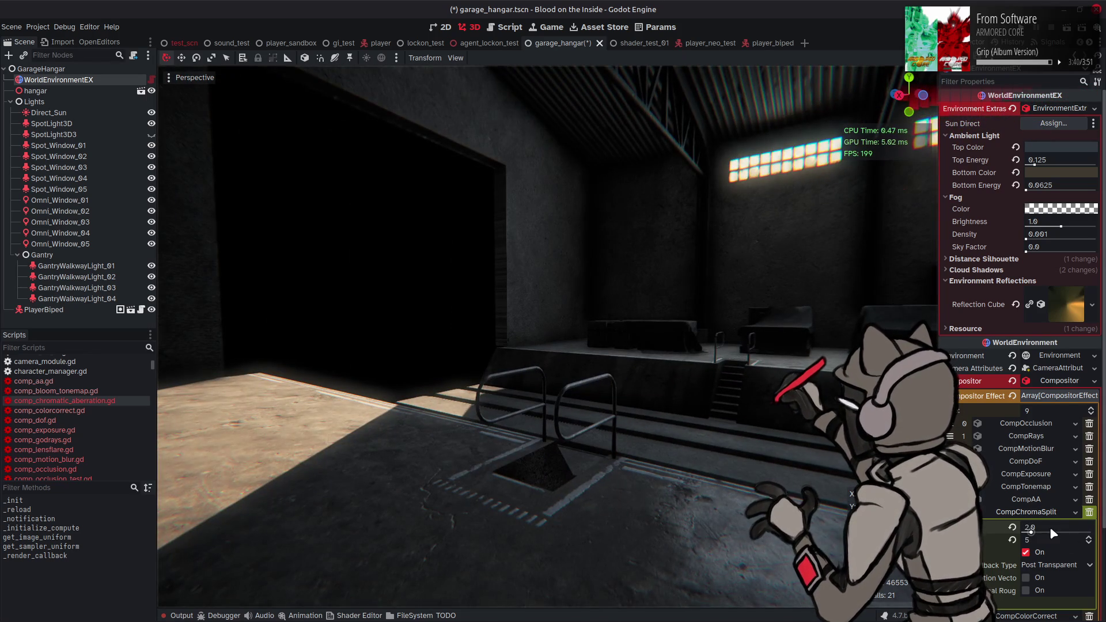
left_click(1049, 527)
type("3")
left_click(1035, 539)
key("Return")
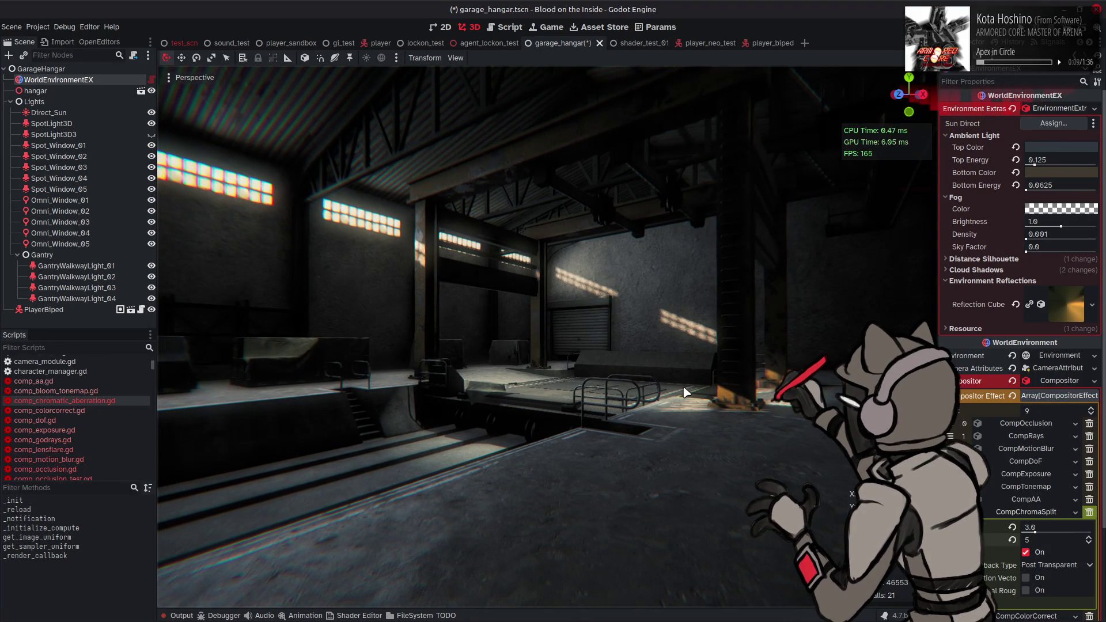
- Reset both CompChromaSplit values, set count 3 and strength 2.0, then collapse the effect
mouse_move(781, 621)
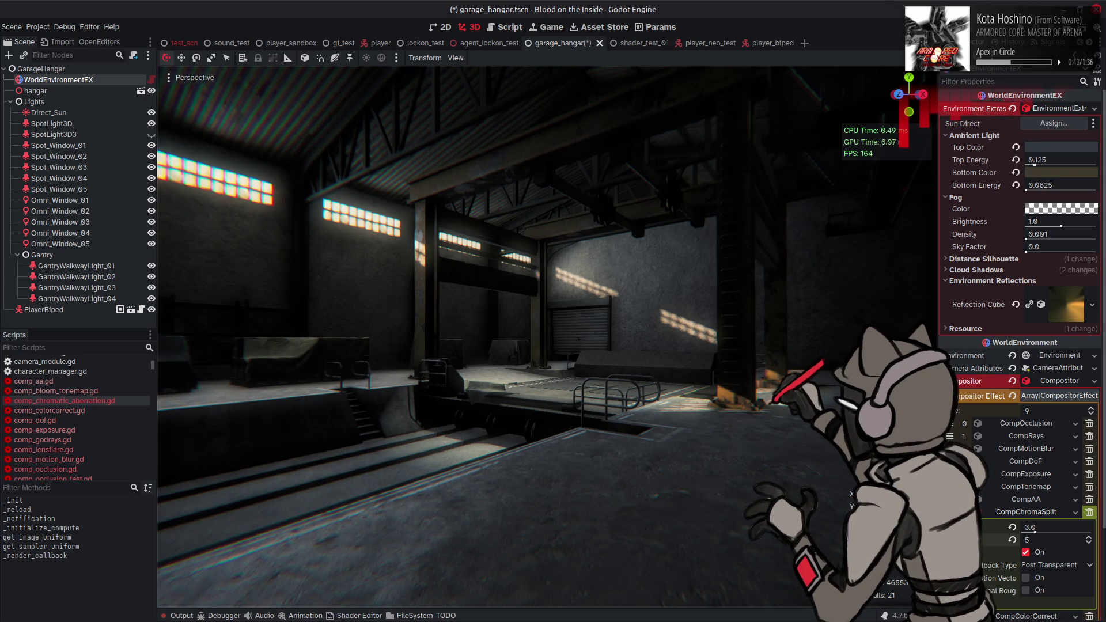
left_click(1012, 527)
left_click(1012, 540)
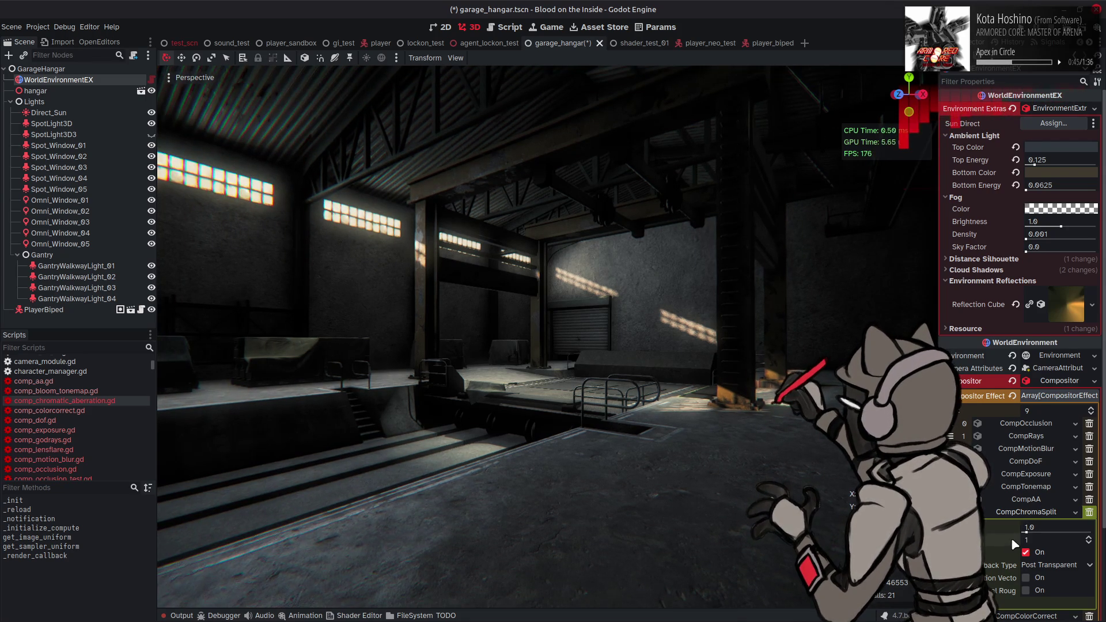
left_click(1090, 538)
left_click(1090, 538)
left_click(1044, 529)
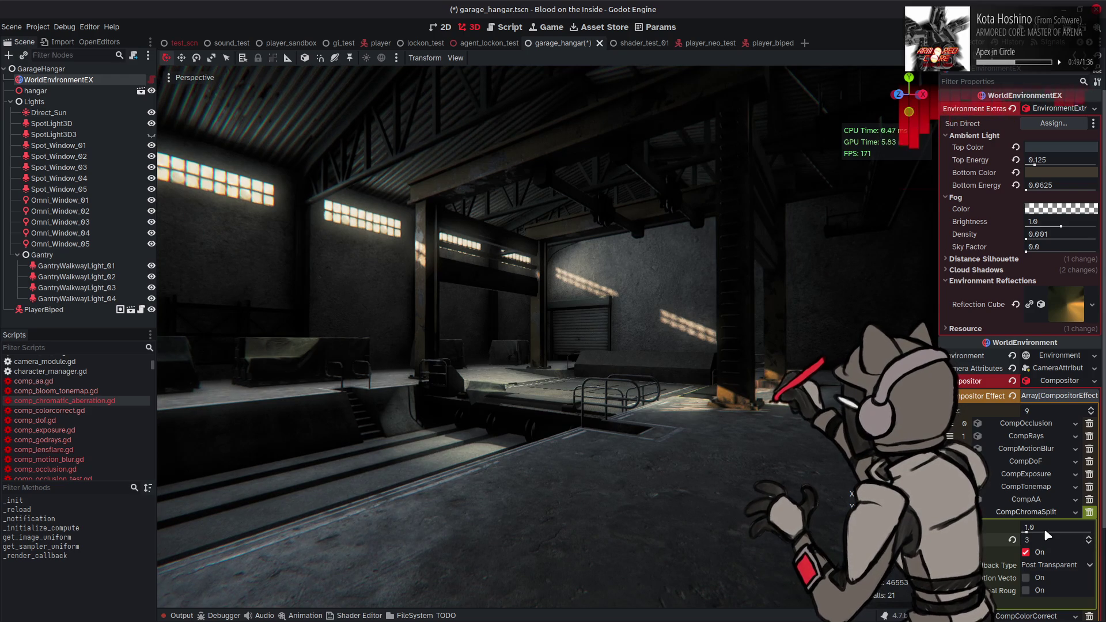
type("2")
key("Return")
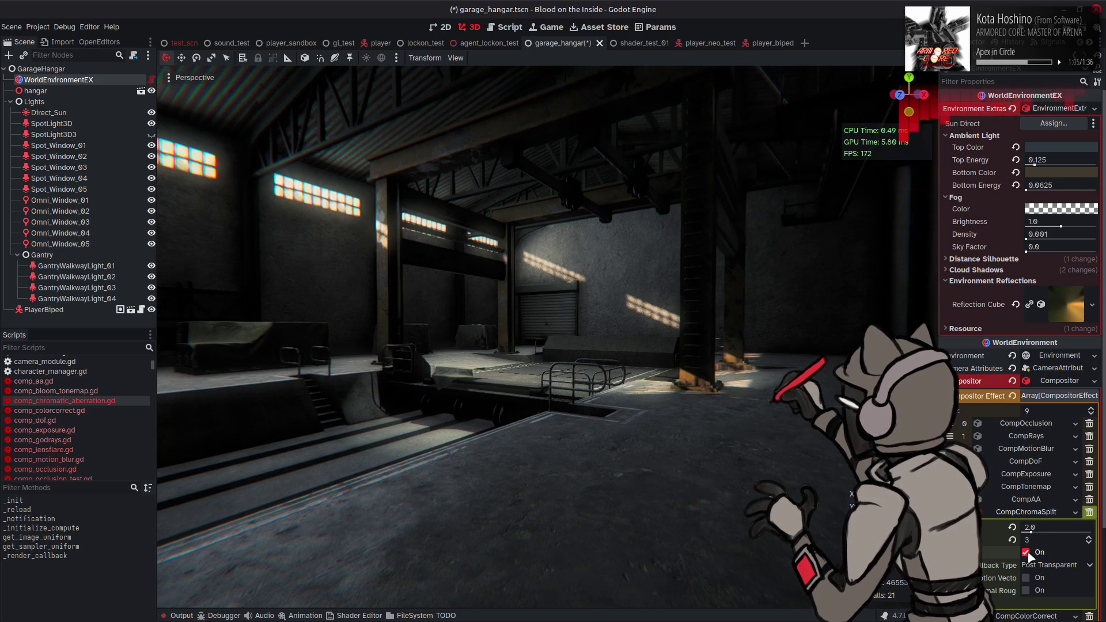
left_click(1026, 512)
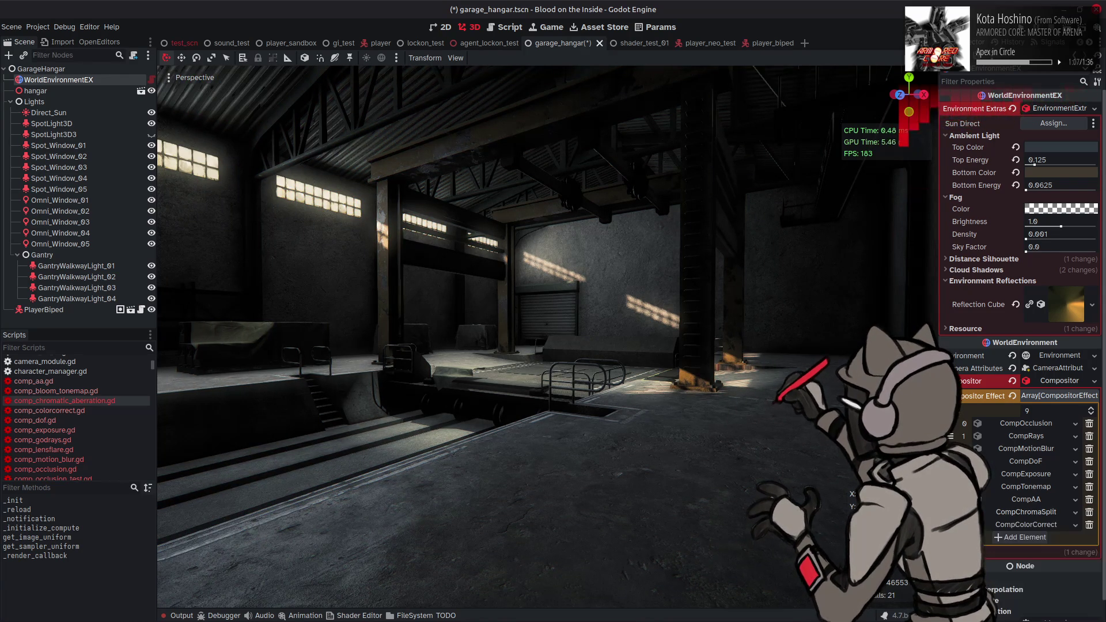
- Save the garage_hangar scene and switch to the Godot-Fog-Scattering repository in the browser
key("ctrl+s")
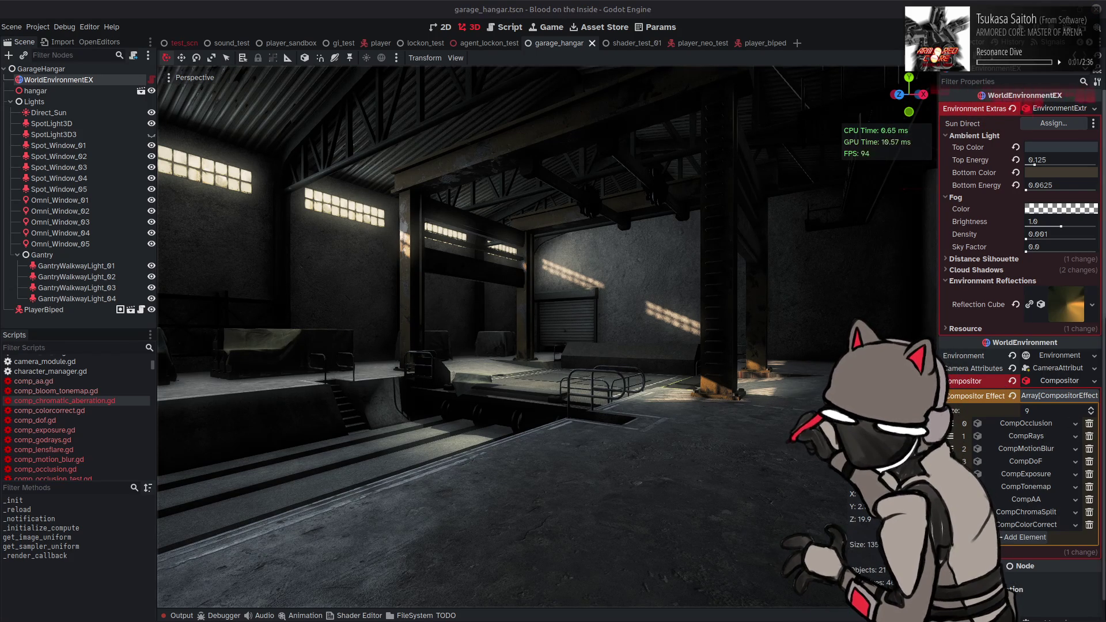
key("alt+Tab")
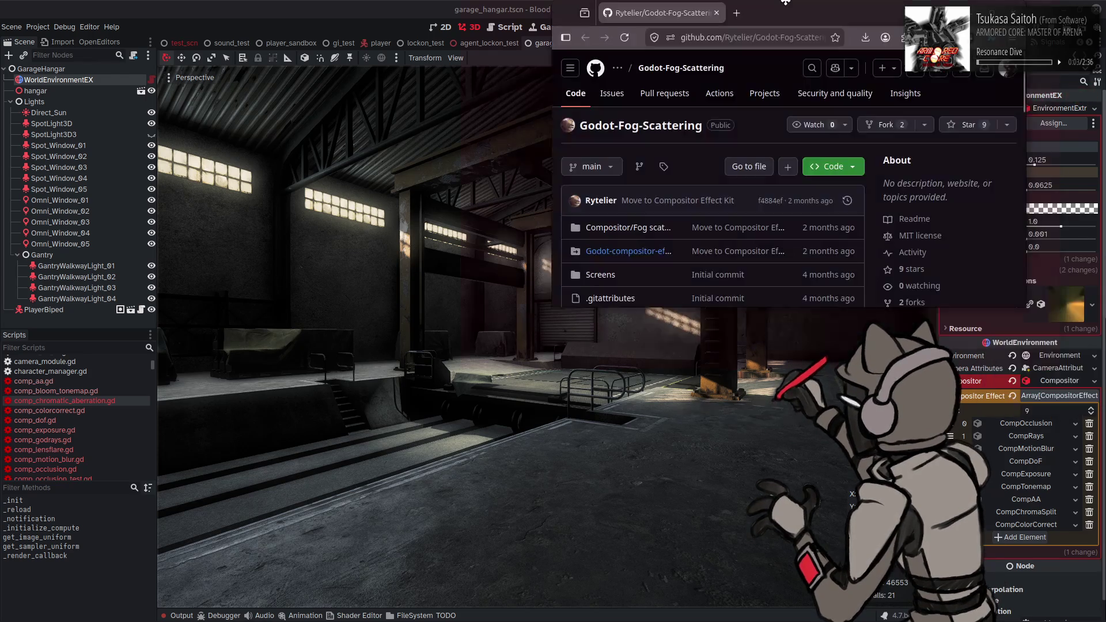
- Skim the README, then open blur_downscale.glsl from the Compositor/Fog scattering folder
scroll(168, 282, "down", 4)
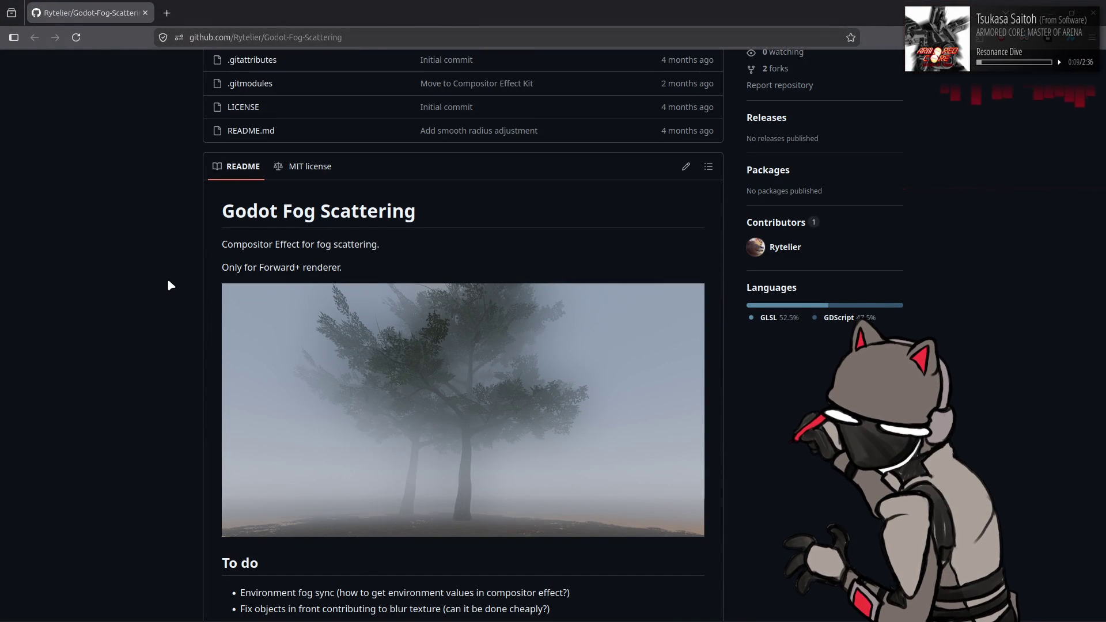
scroll(168, 281, "down", 1)
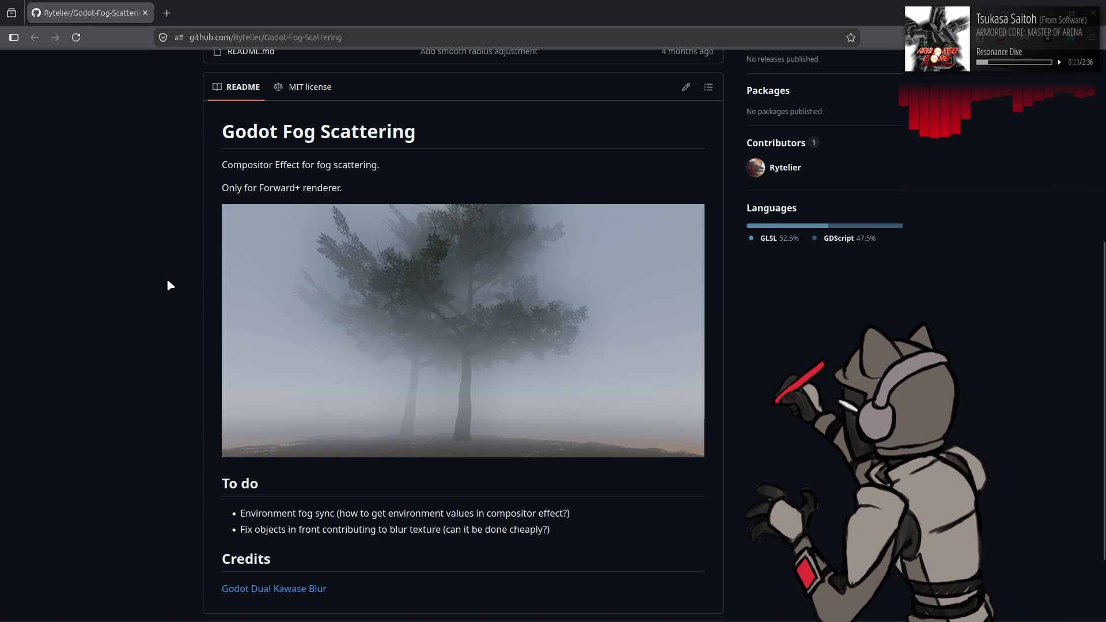
scroll(168, 281, "up", 4)
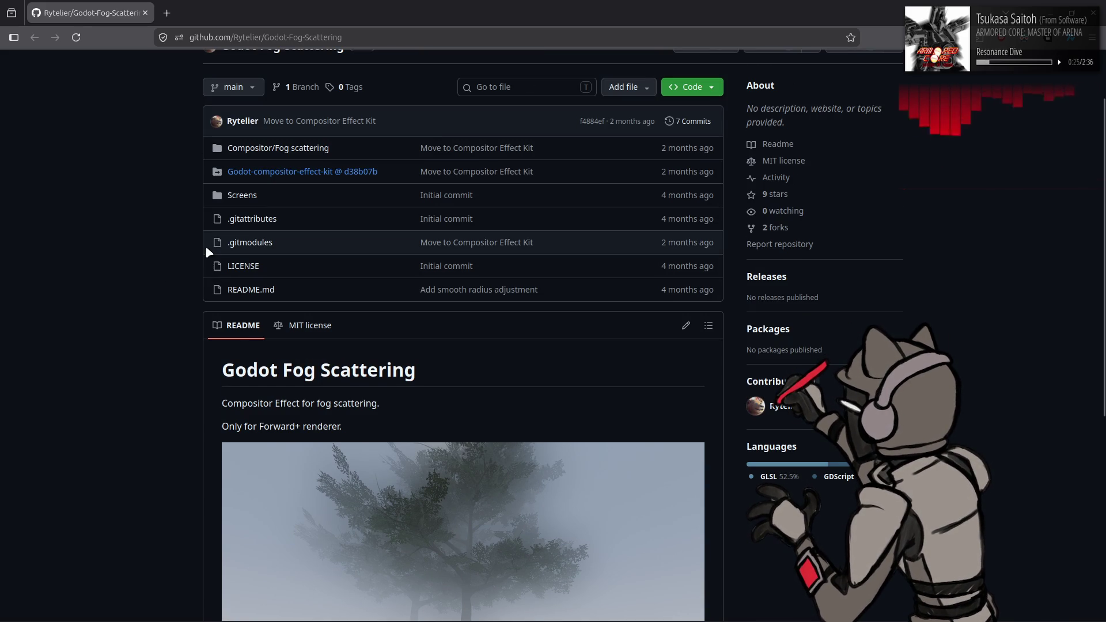
left_click(269, 150)
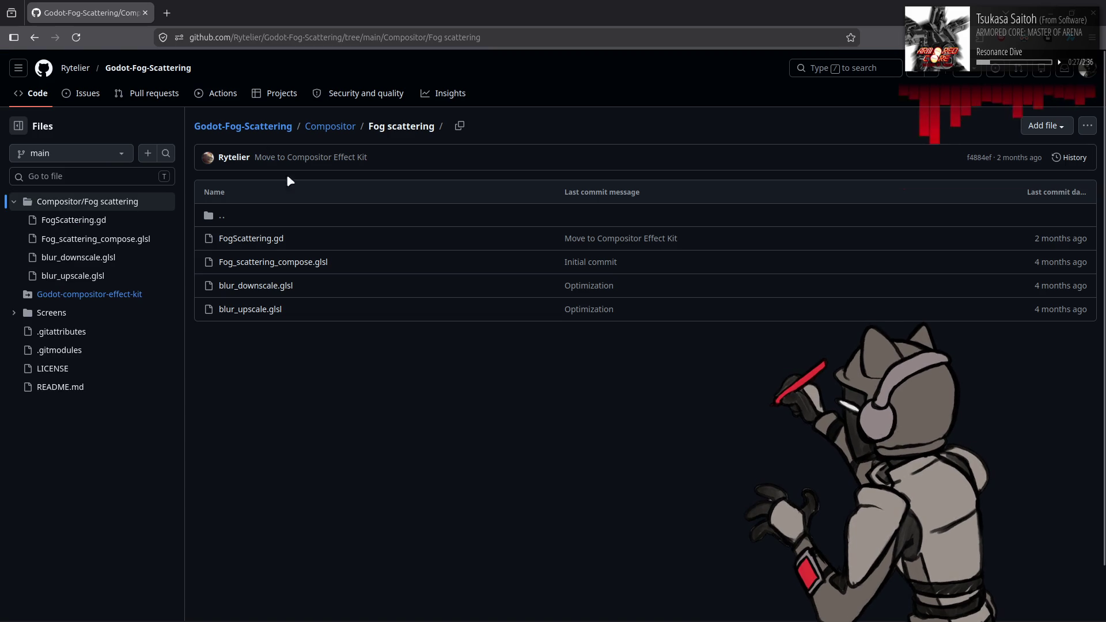
left_click(259, 286)
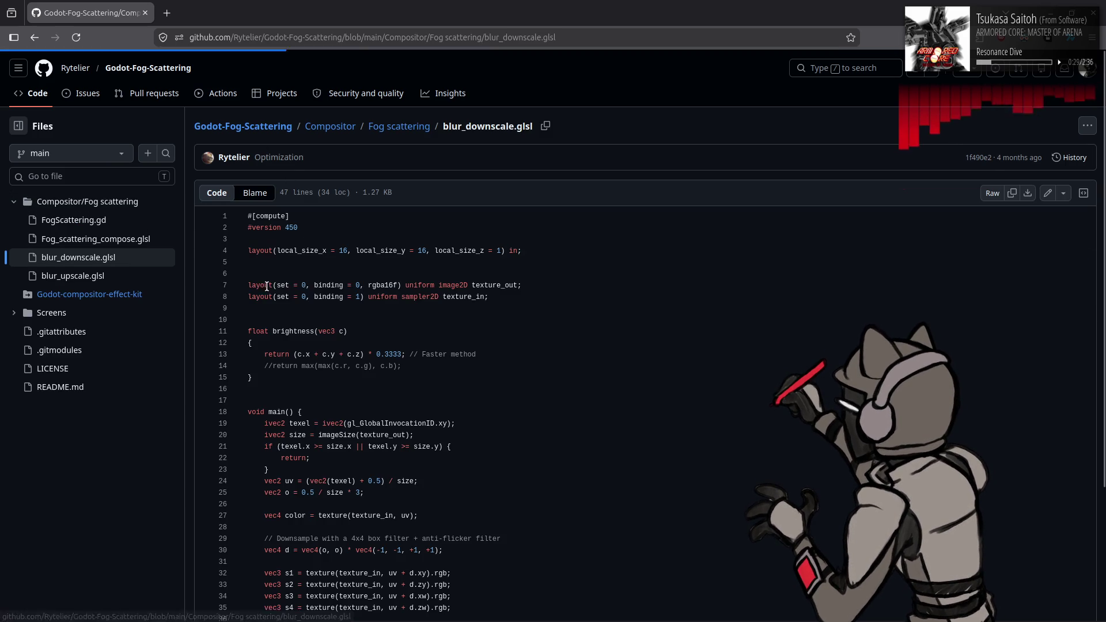
- Study blur_downscale.glsl's anti-flicker filter and weighted average lines, then open blur_upscale.glsl
scroll(524, 320, "down", 3)
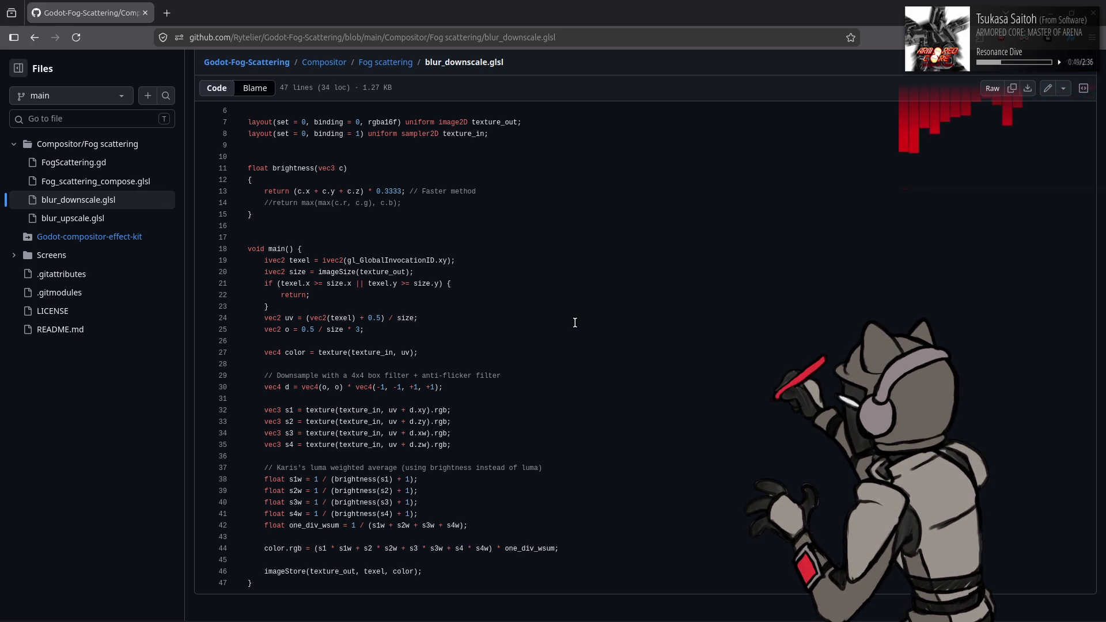
left_click_drag(506, 378, 414, 377)
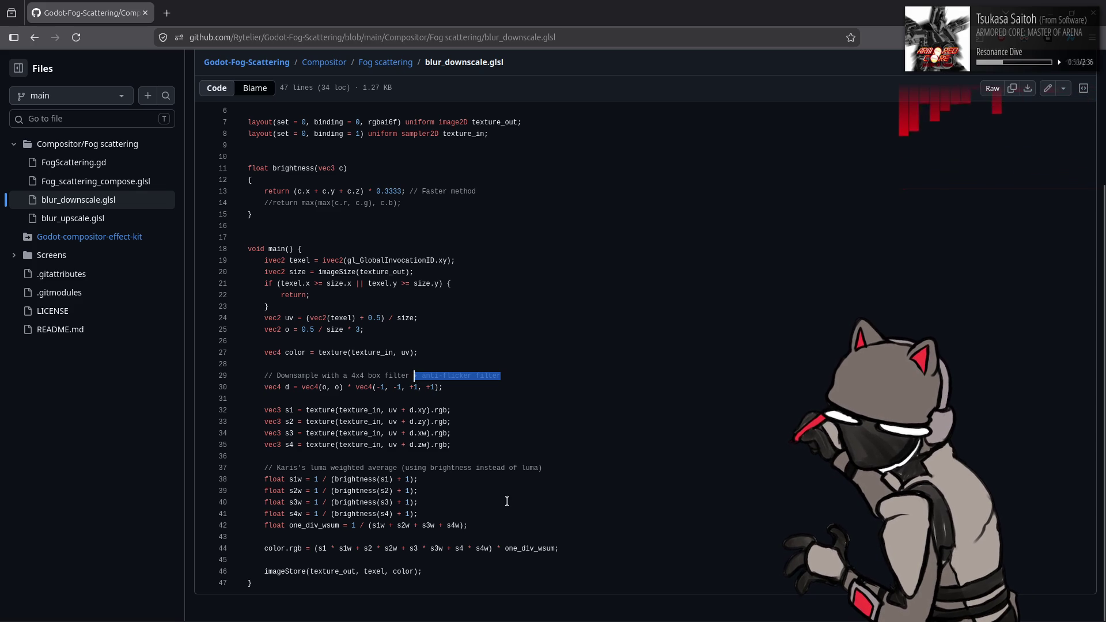
mouse_move(481, 524)
left_mouse_down()
mouse_move(242, 501)
mouse_move(234, 470)
left_mouse_up()
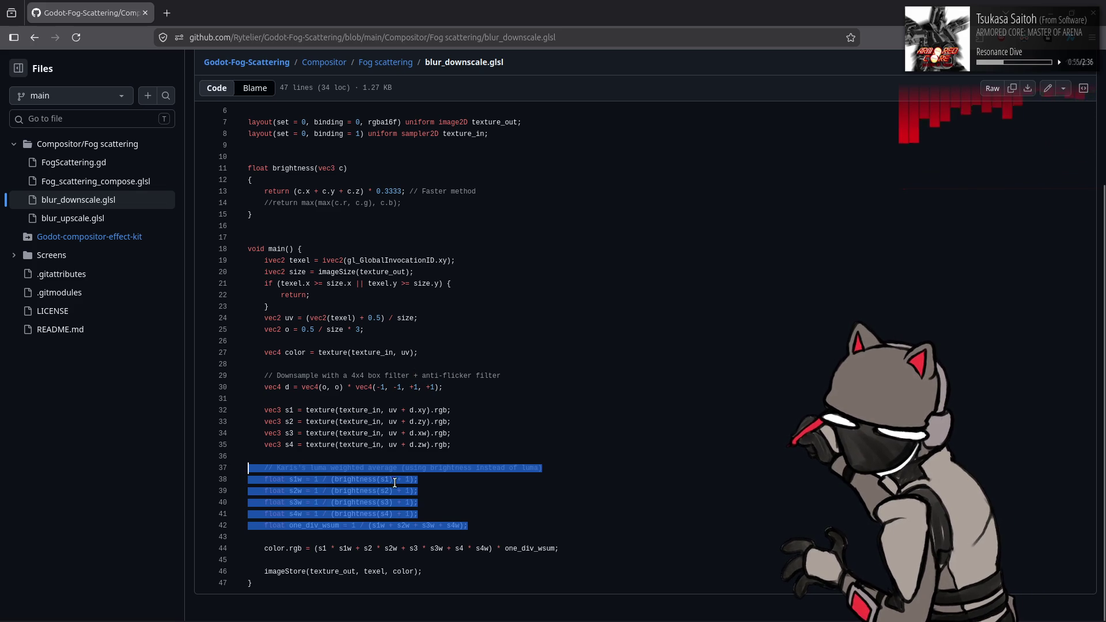
key("Left")
left_click(513, 496)
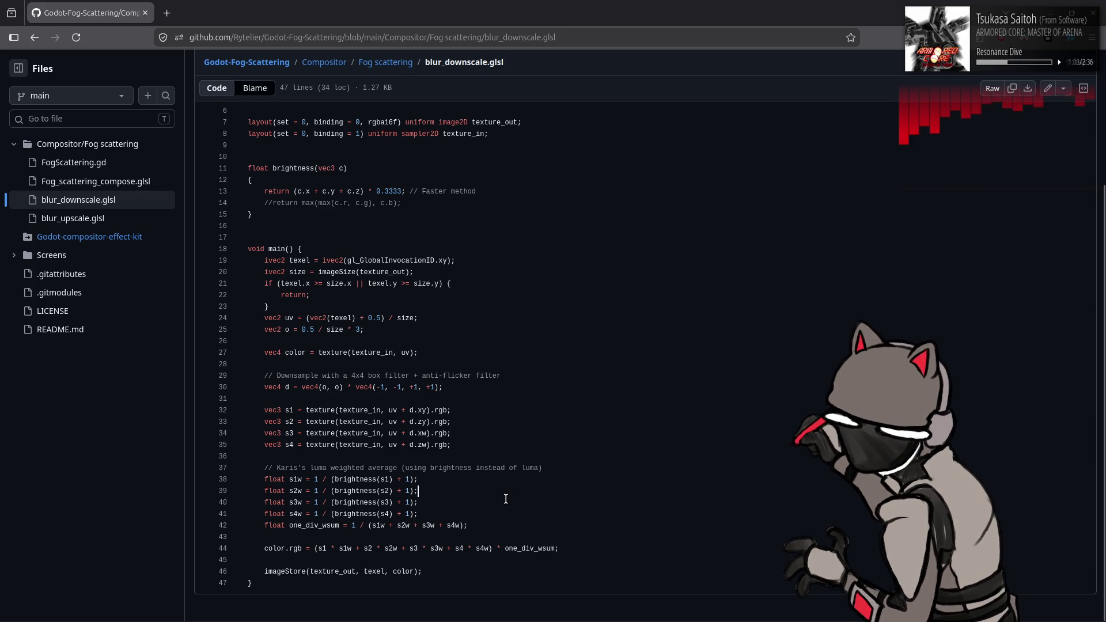
key("alt+Left")
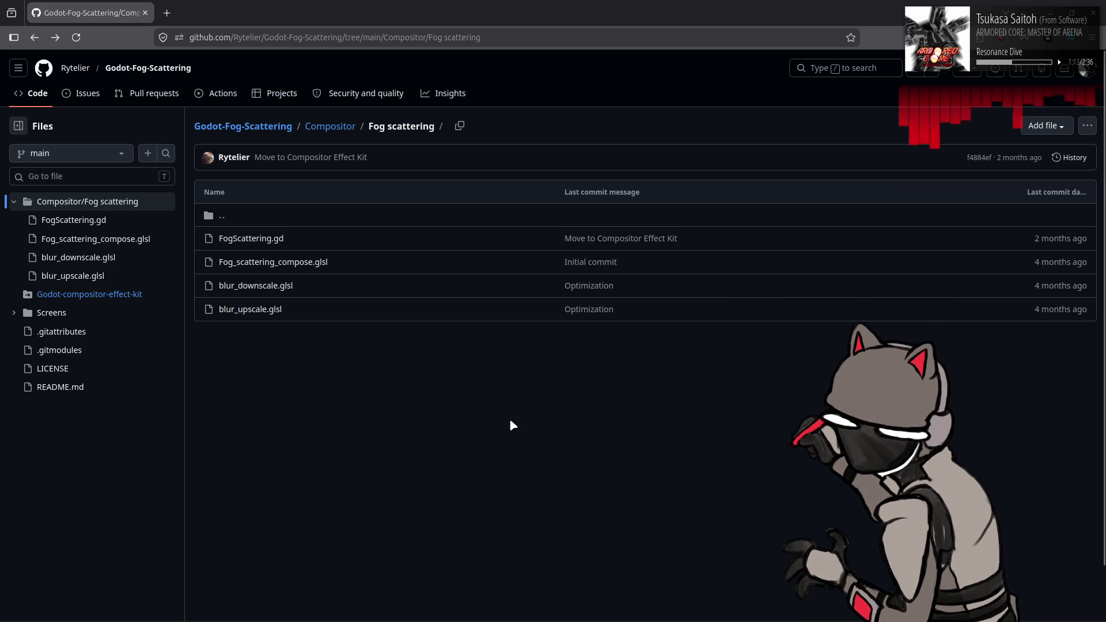
left_click(249, 309)
- Review blur_upscale.glsl's colour sampling, corner samples and divide by 8.0, then open Fog_scattering_compose.glsl
scroll(597, 360, "down", 1)
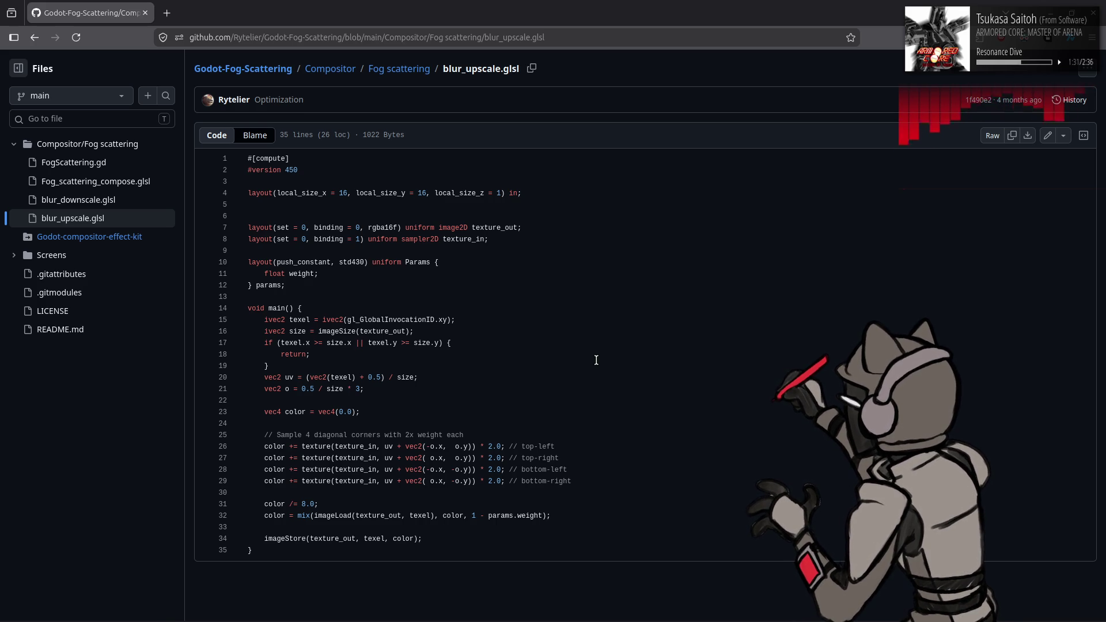
left_click_drag(269, 412, 321, 505)
left_click(319, 505)
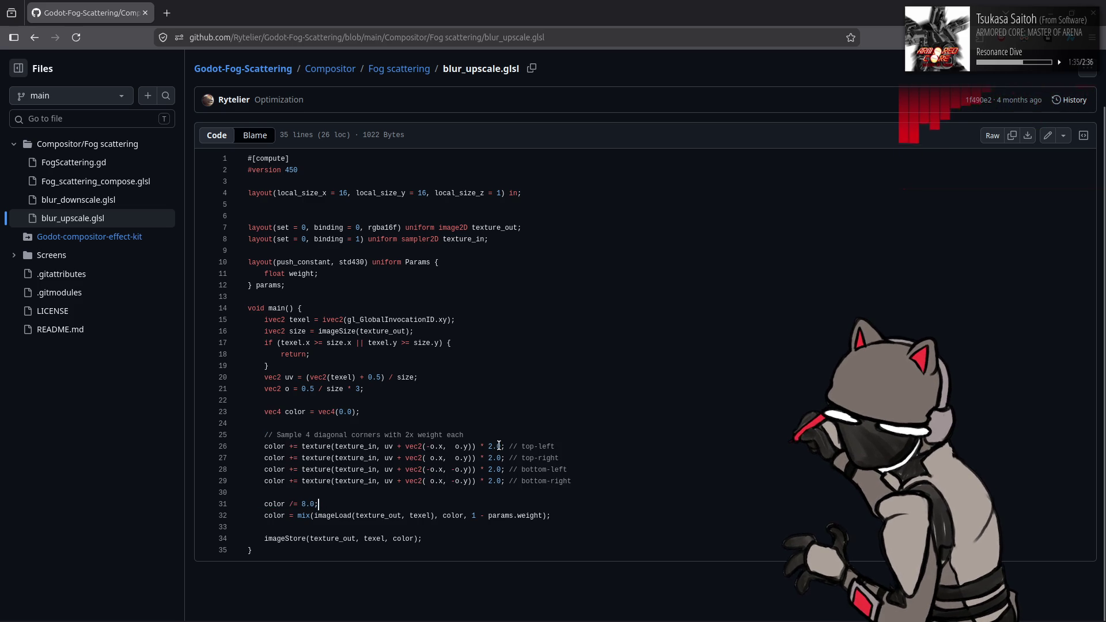
left_click_drag(481, 437, 502, 481)
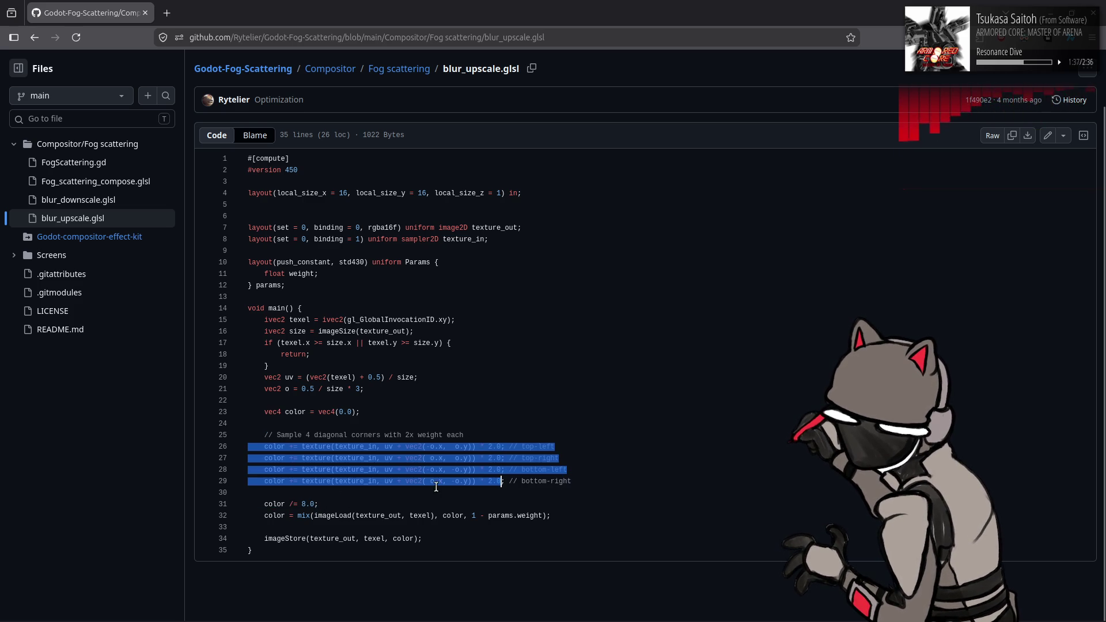
left_click(373, 503)
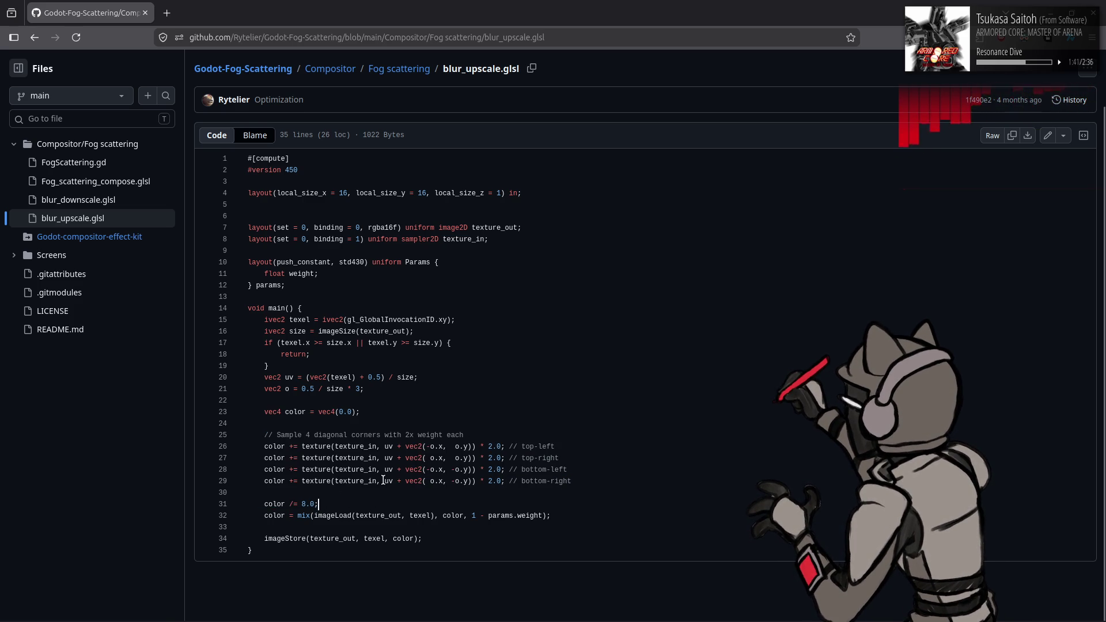
left_click_drag(293, 504, 314, 503)
left_click(402, 435)
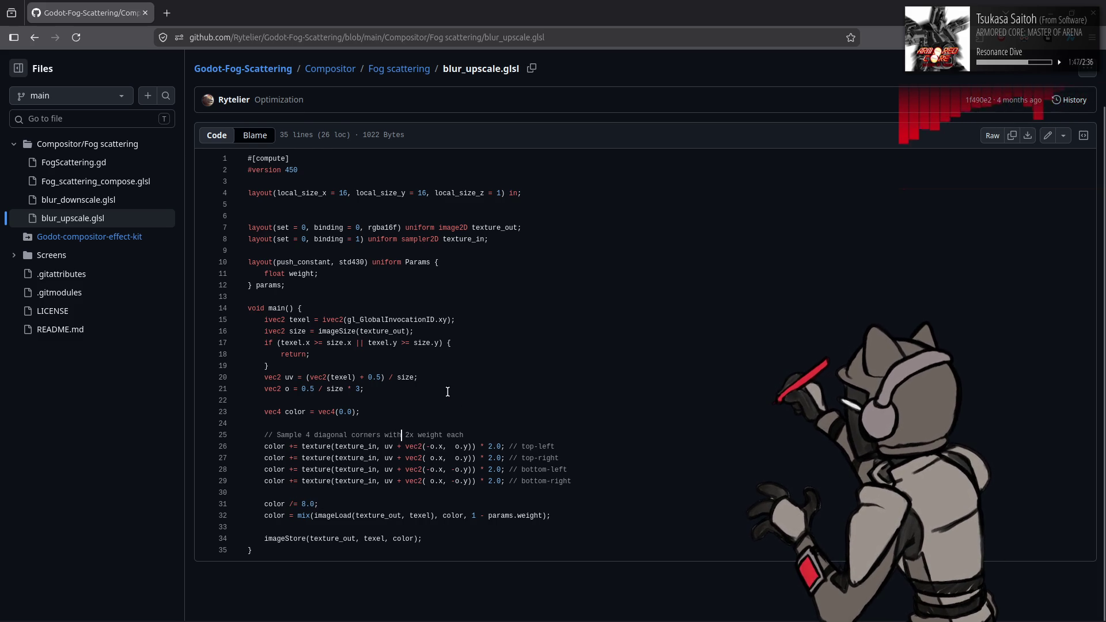
key("alt+Left")
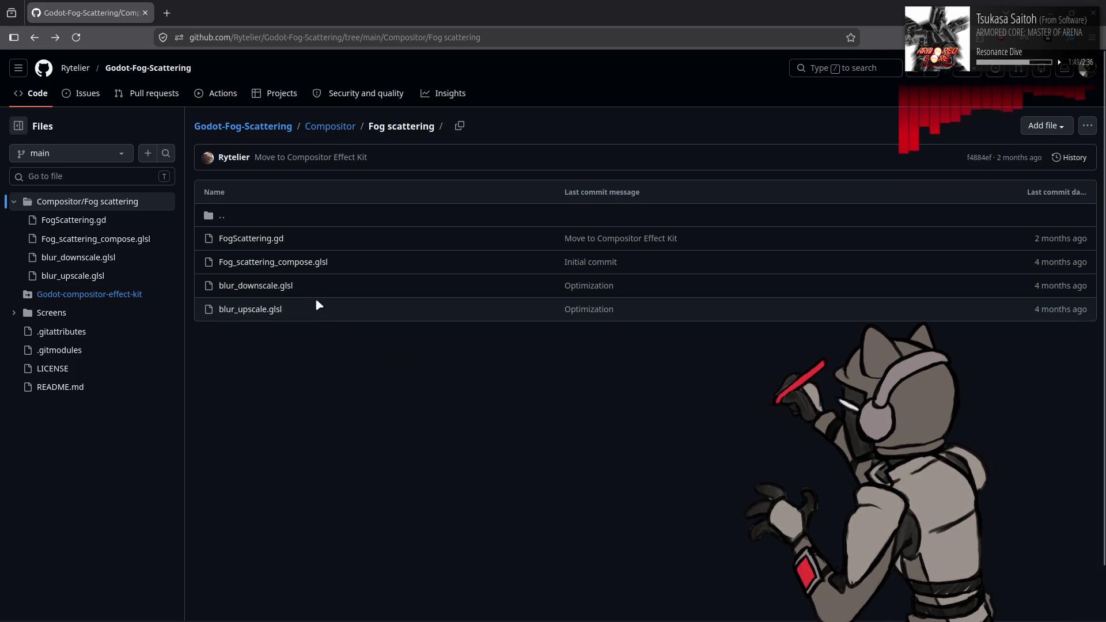
left_click(285, 263)
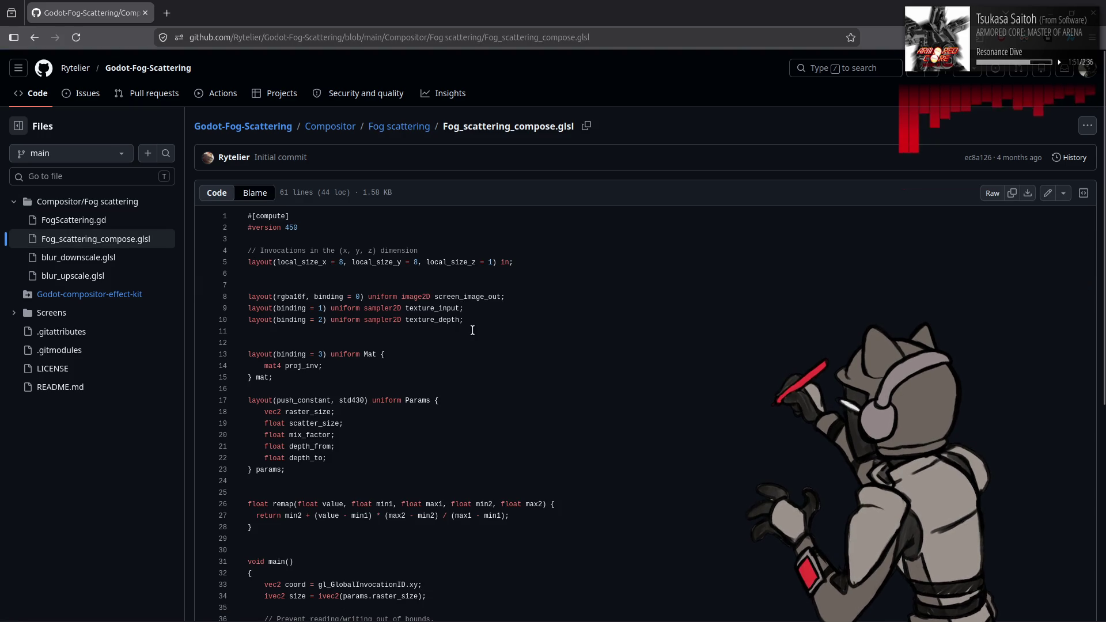
- Read through the Fog_scattering_compose.glsl code and go back to the folder listing
scroll(482, 331, "down", 5)
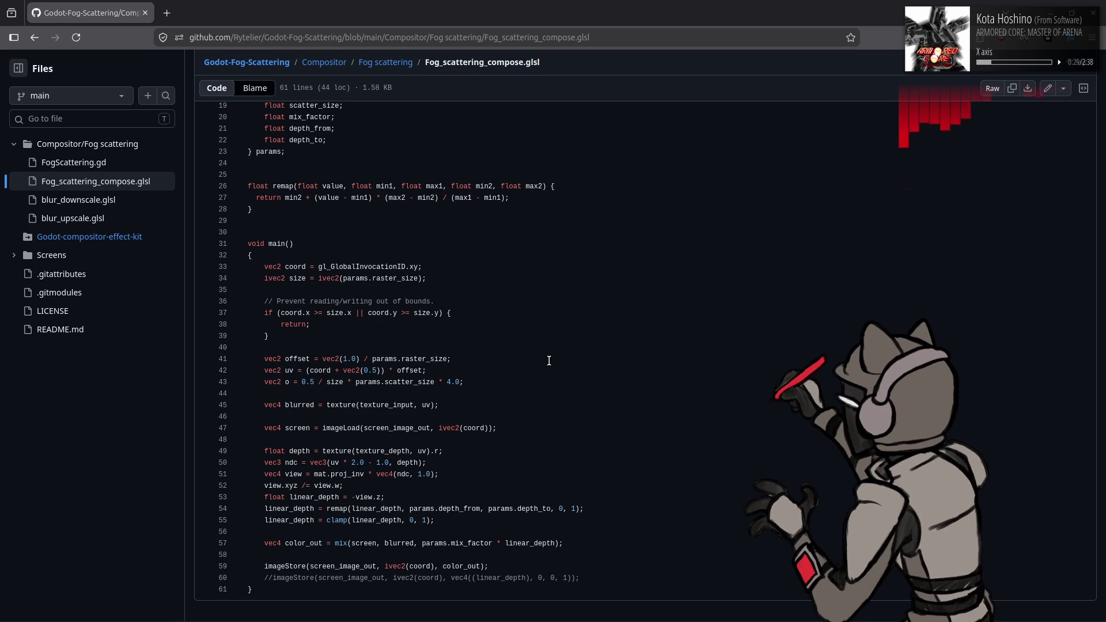
key("alt+Left")
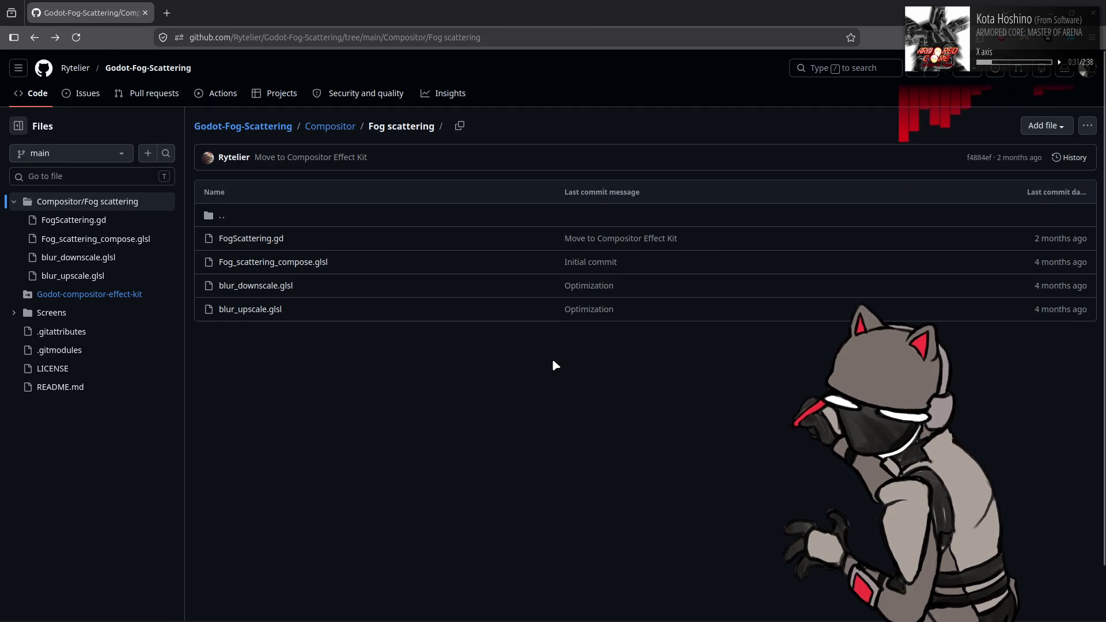
- Return to the repository root and scroll its README down to the To do and Credits sections
key("alt+Left")
scroll(227, 363, "down", 4)
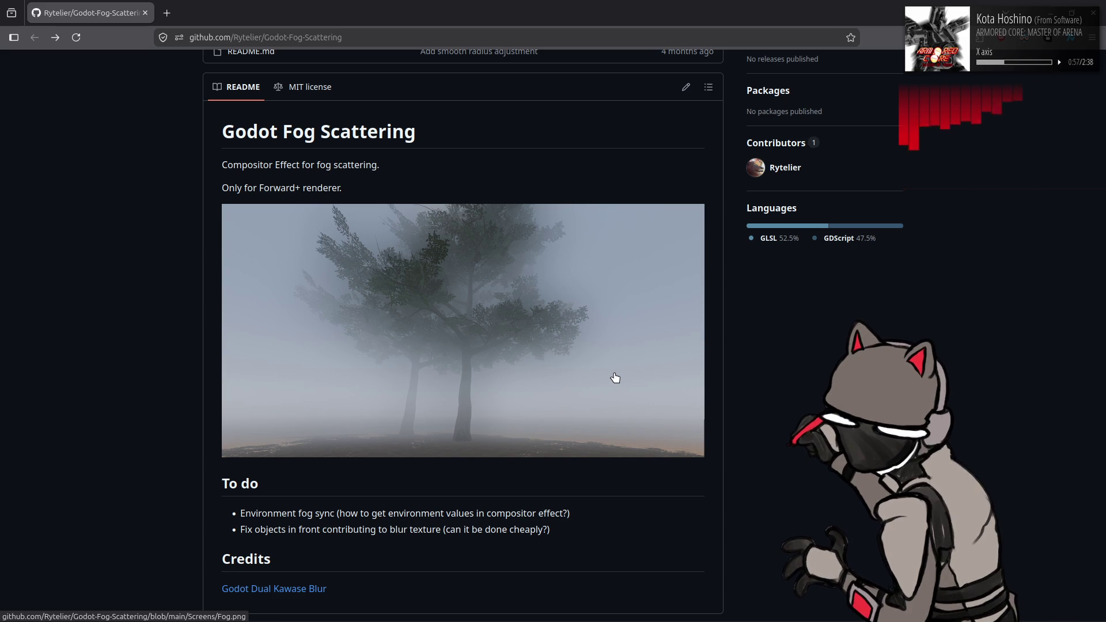
scroll(616, 377, "up", 4)
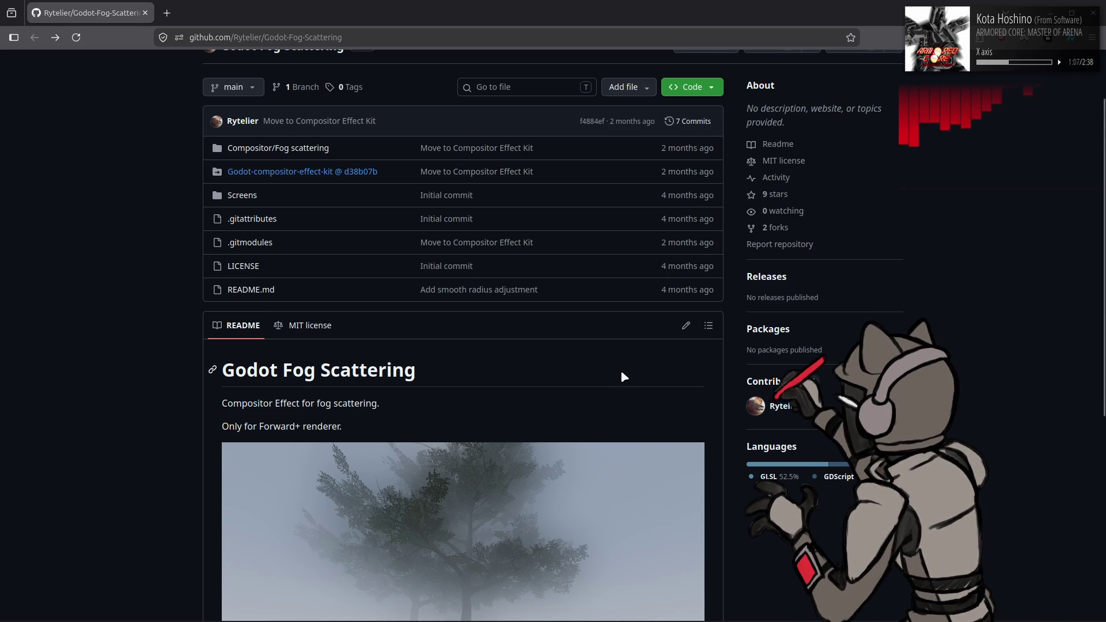
scroll(621, 373, "down", 3)
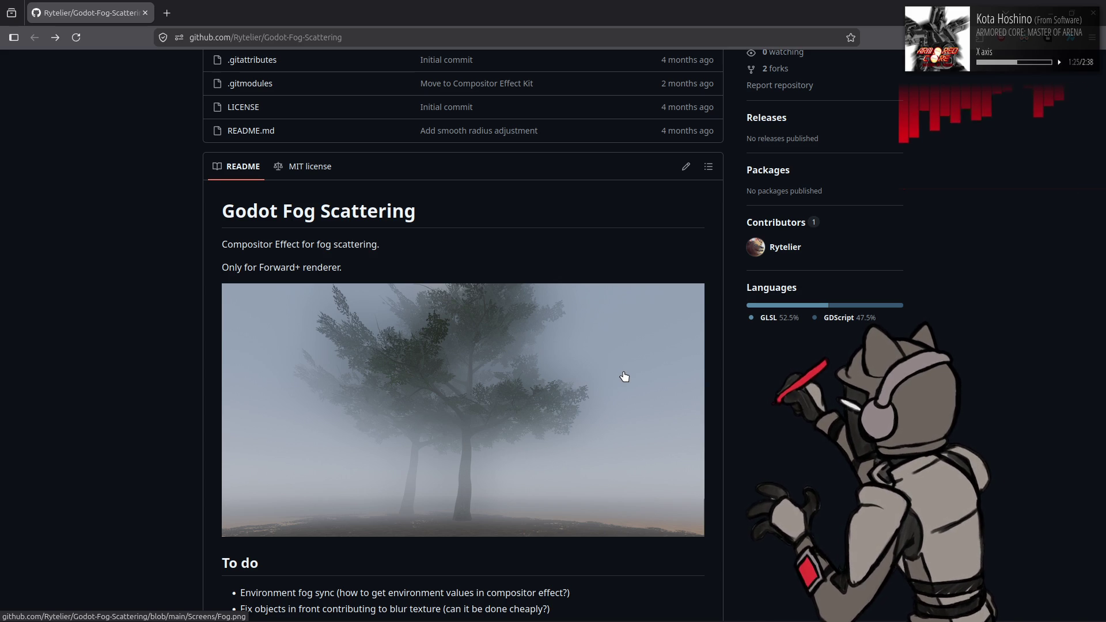
scroll(624, 377, "down", 5)
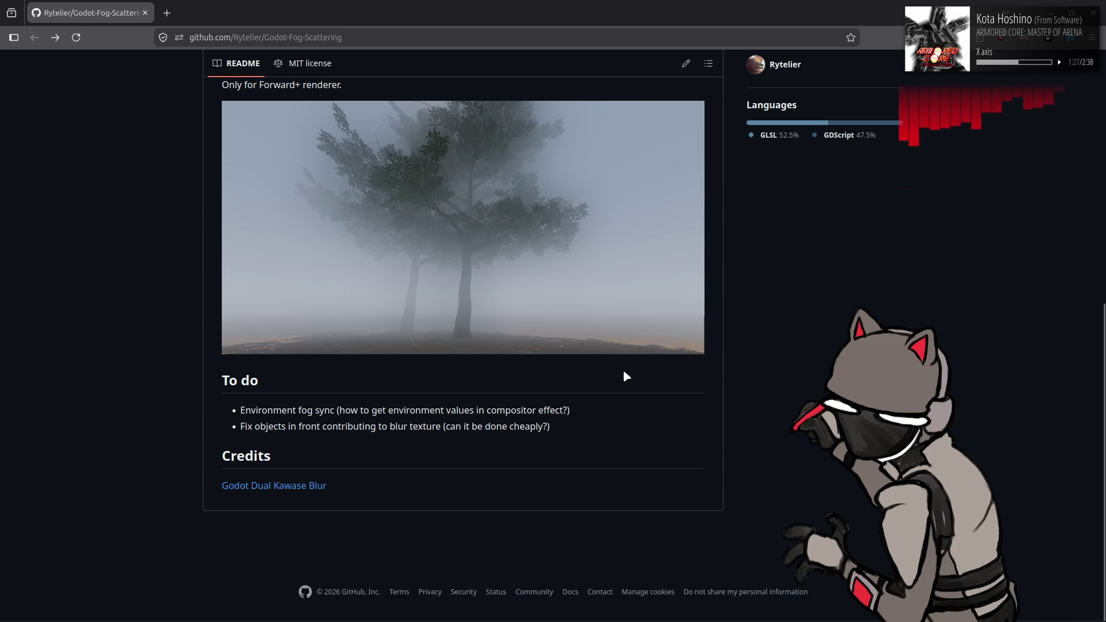
- Follow the Godot Dual Kawase Blur credit and read dual_kawase_down.glsl in addons/compute_shaders
left_click(318, 489)
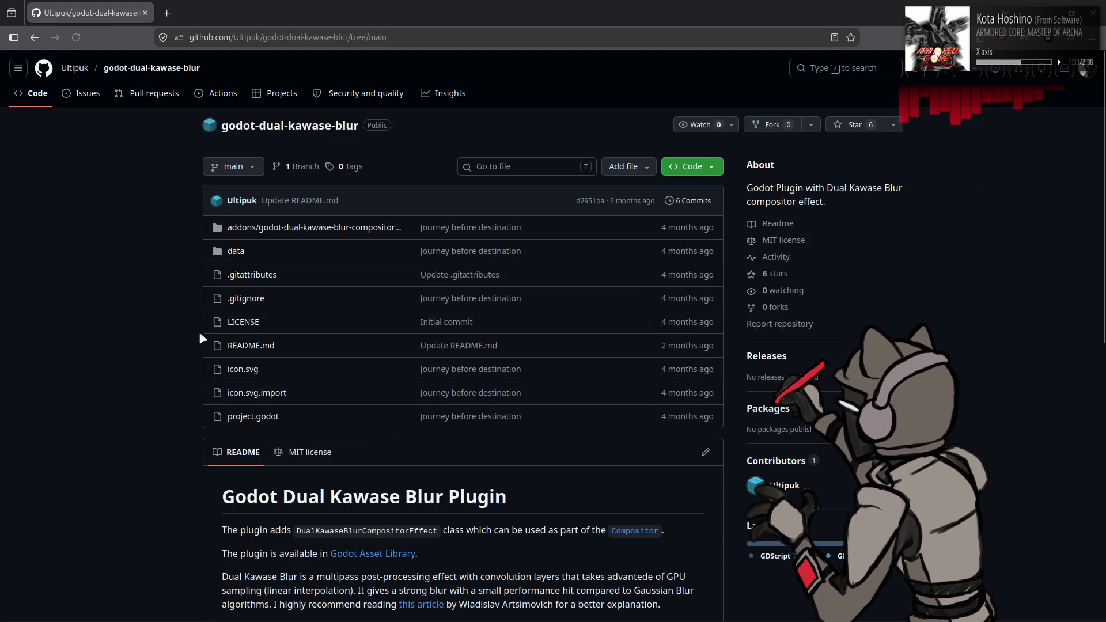
scroll(196, 337, "down", 8)
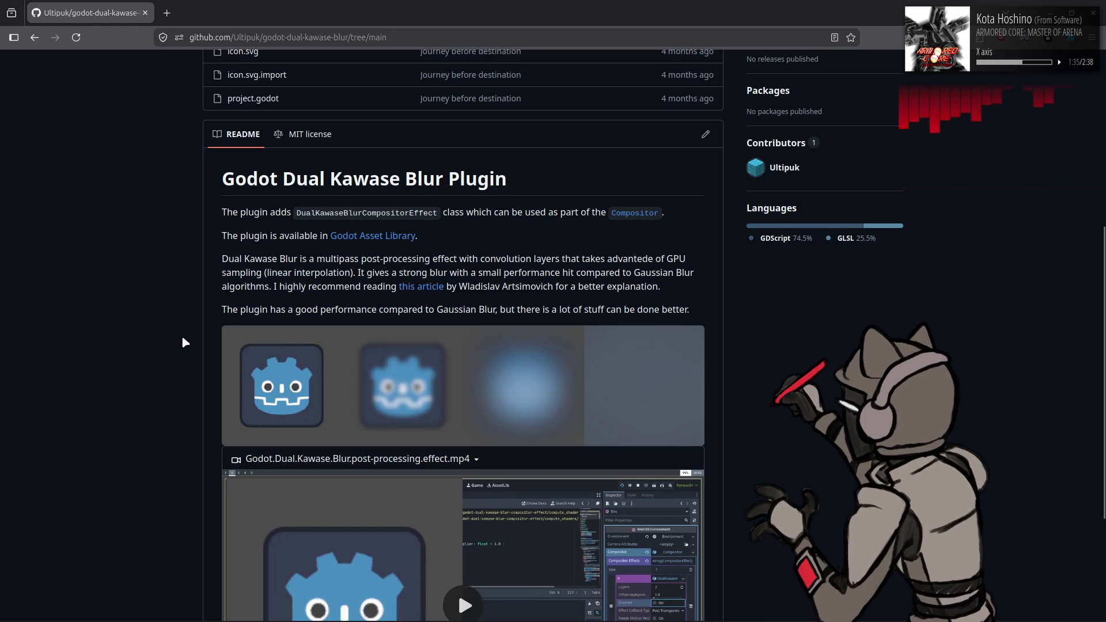
scroll(173, 340, "down", 3)
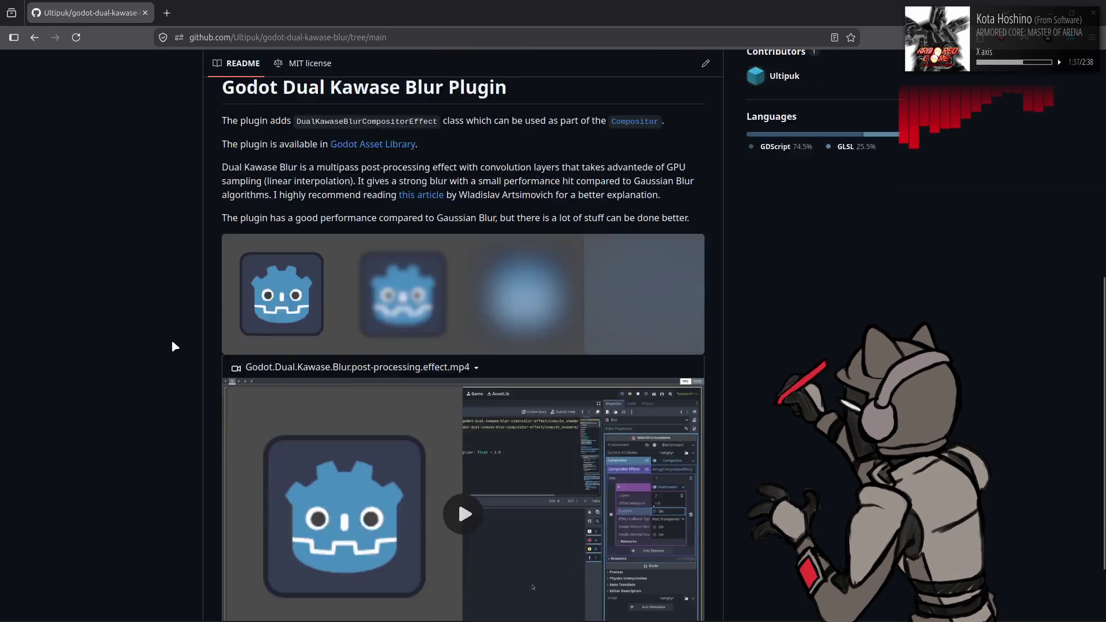
scroll(171, 339, "up", 4)
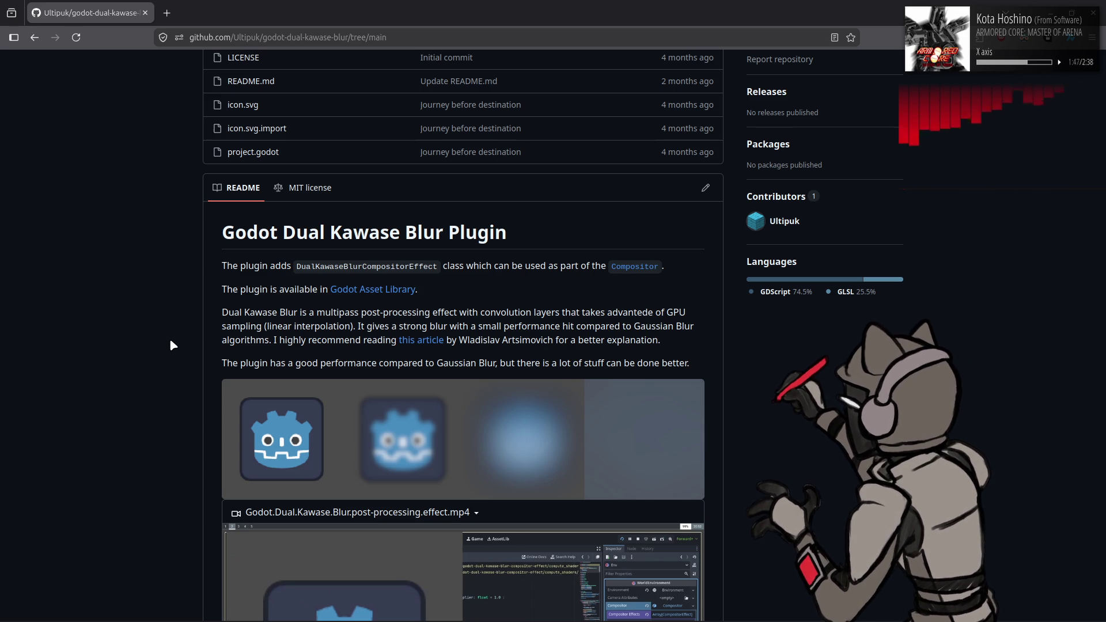
scroll(169, 337, "up", 5)
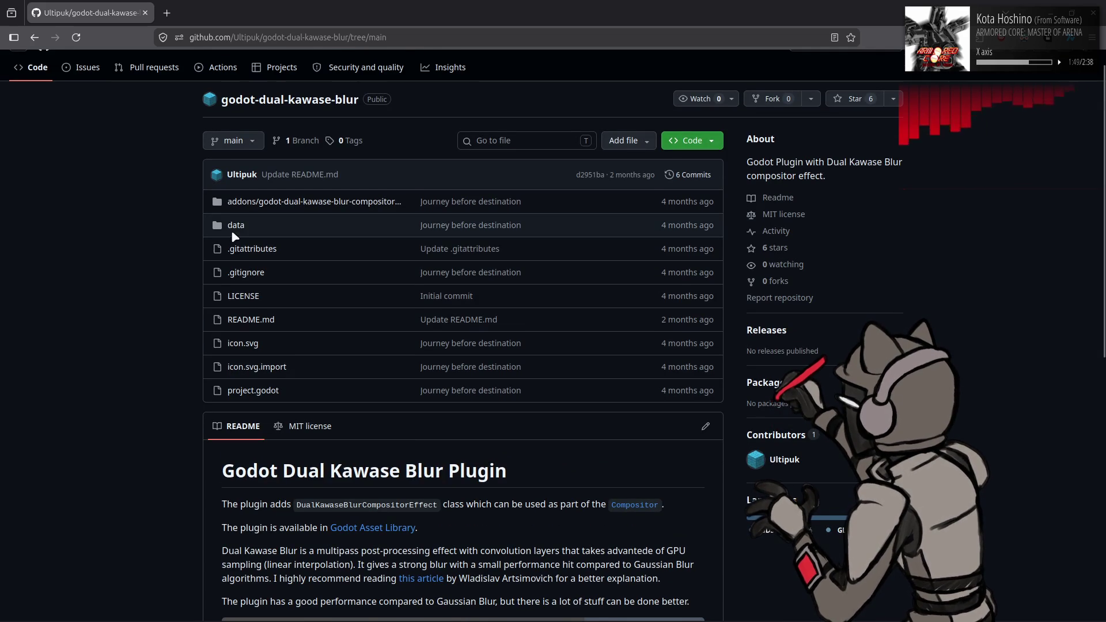
left_click(255, 201)
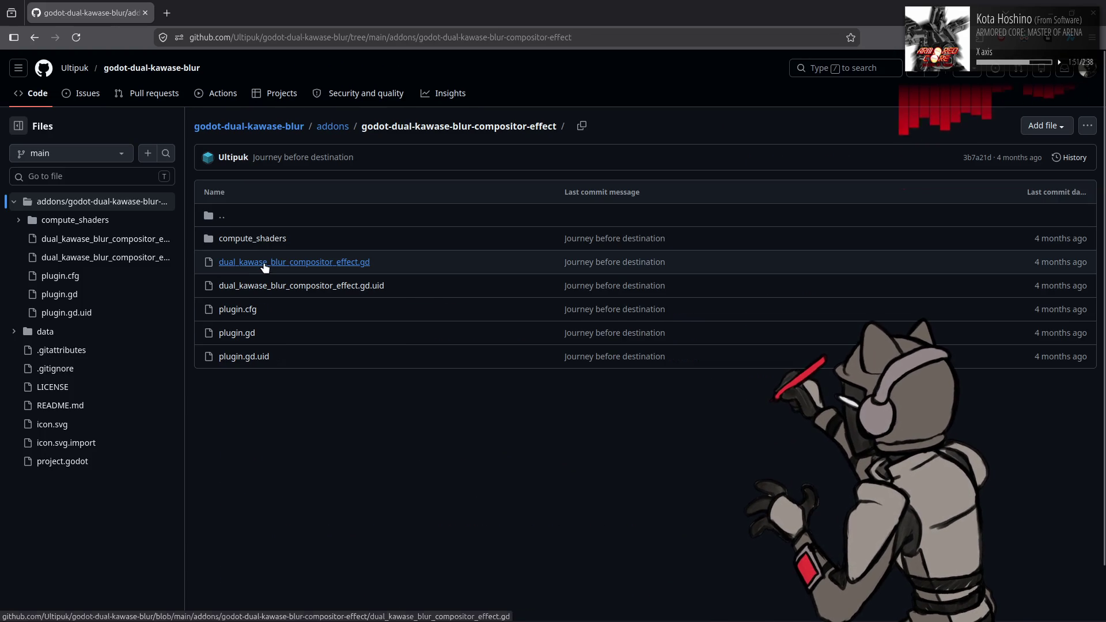
left_click(265, 240)
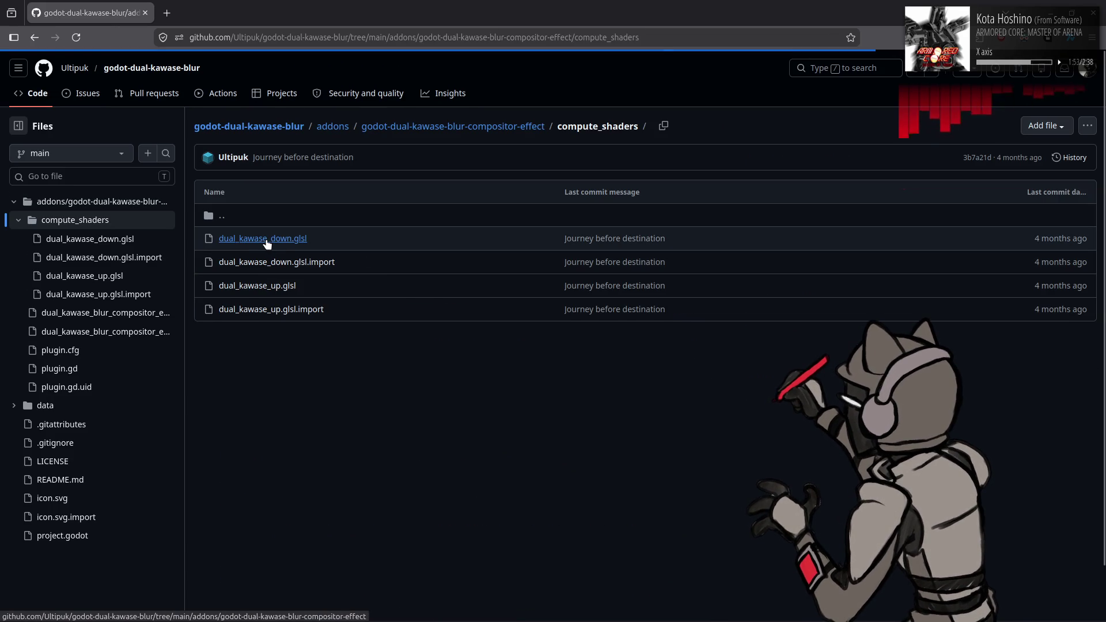
left_click(266, 241)
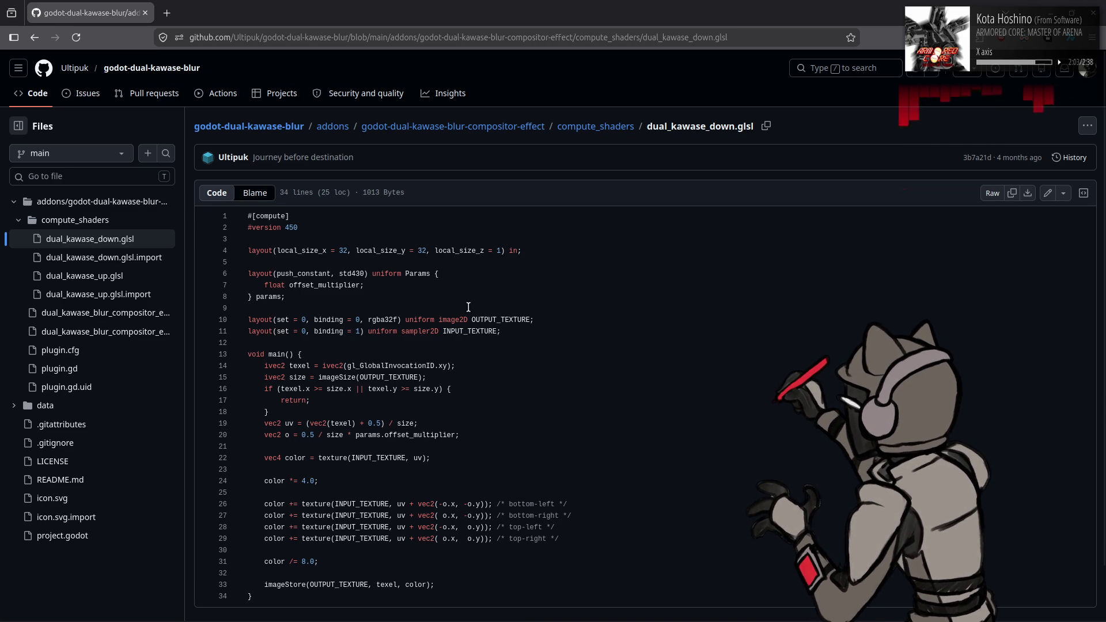
key("alt+Left")
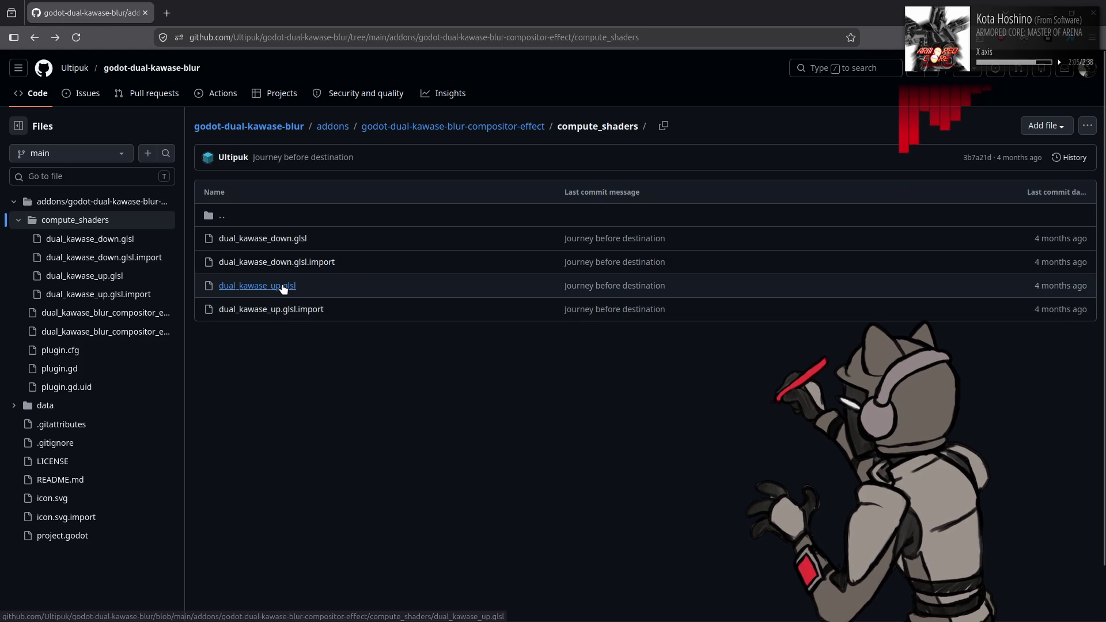
- Study dual_kawase_up.glsl's edge and corner samples and 32x32 workgroup size, then return to the folder
left_click(284, 286)
scroll(462, 353, "down", 2)
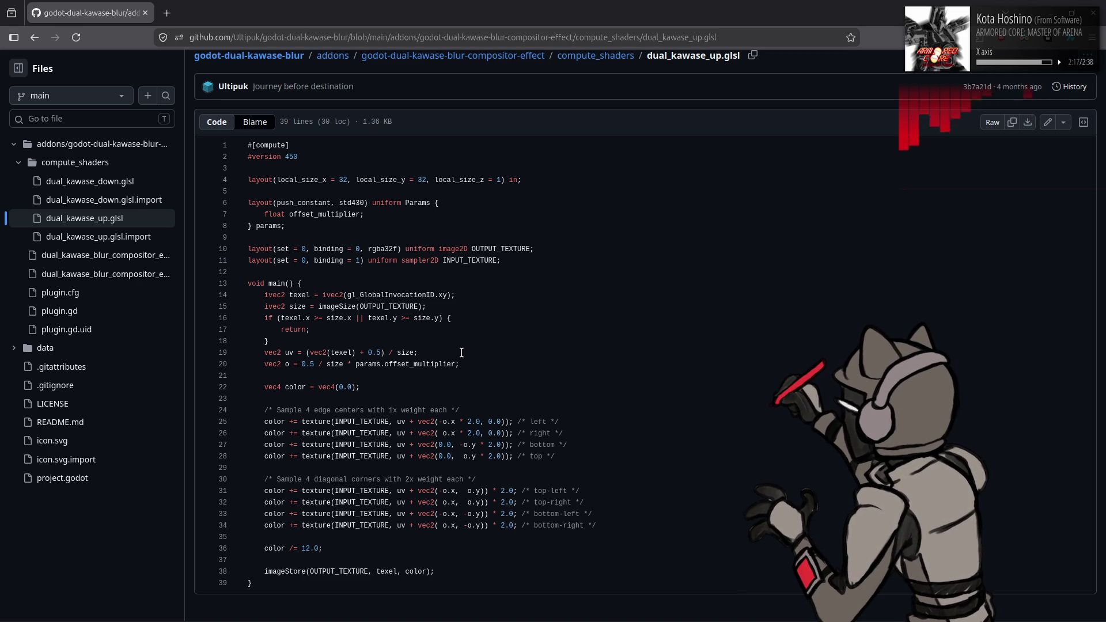
left_click_drag(561, 461, 264, 410)
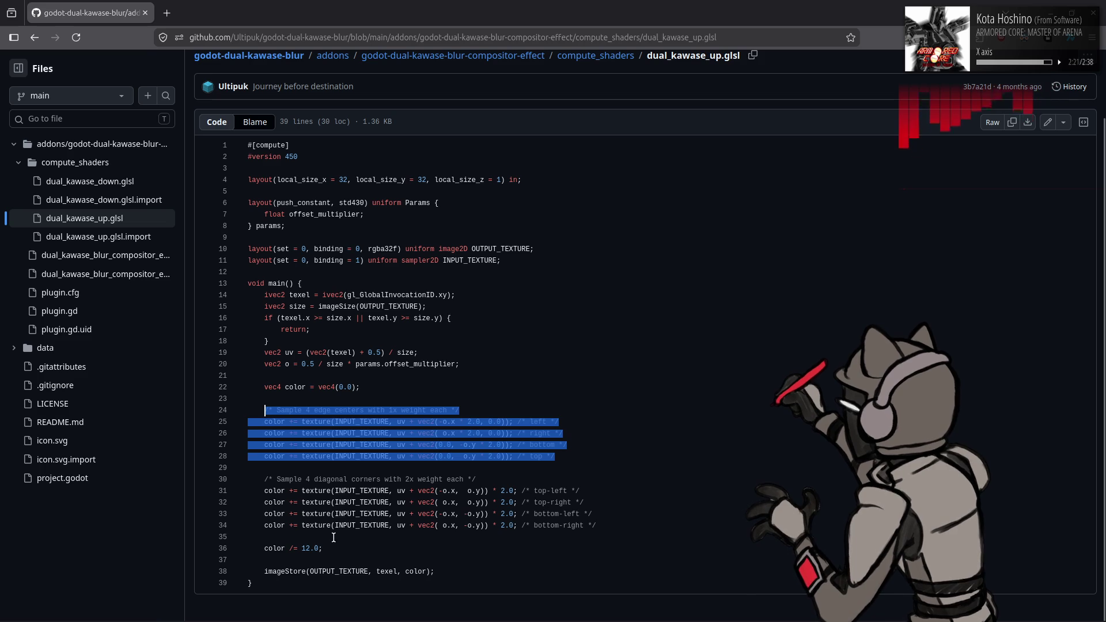
mouse_move(488, 491)
left_mouse_down()
mouse_move(579, 494)
mouse_move(519, 528)
left_mouse_up()
left_click(427, 544)
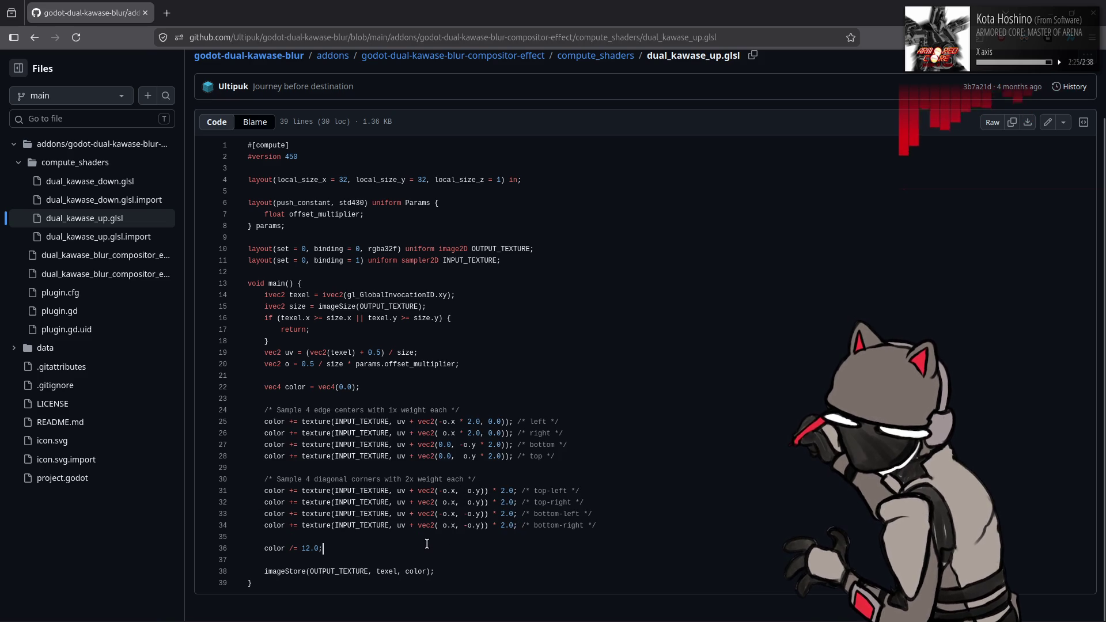
left_click_drag(558, 452, 557, 405)
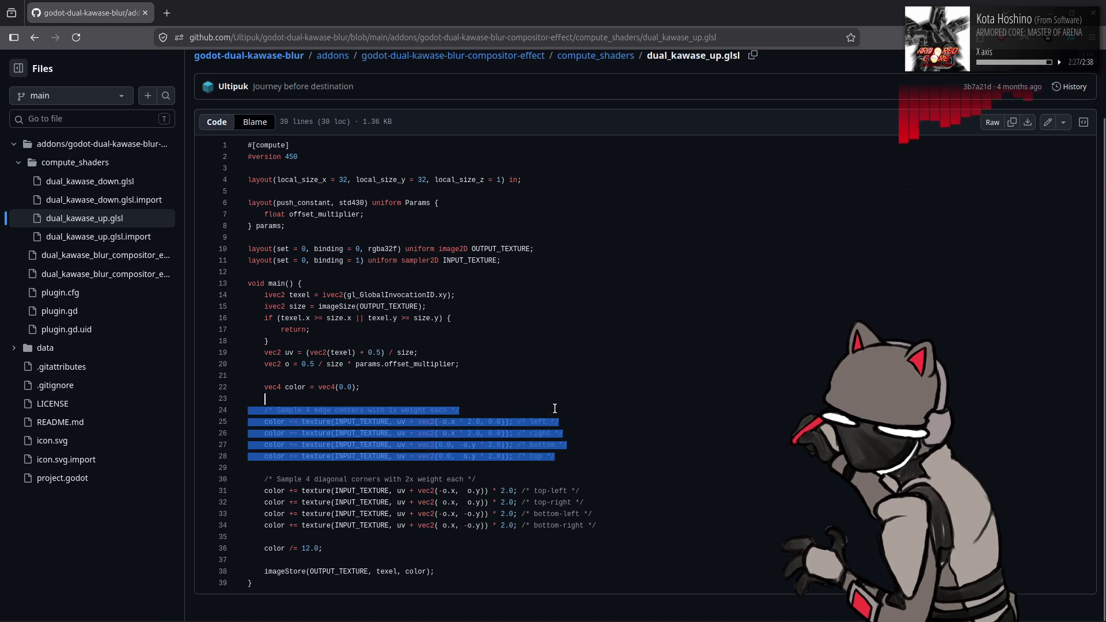
left_click(558, 404)
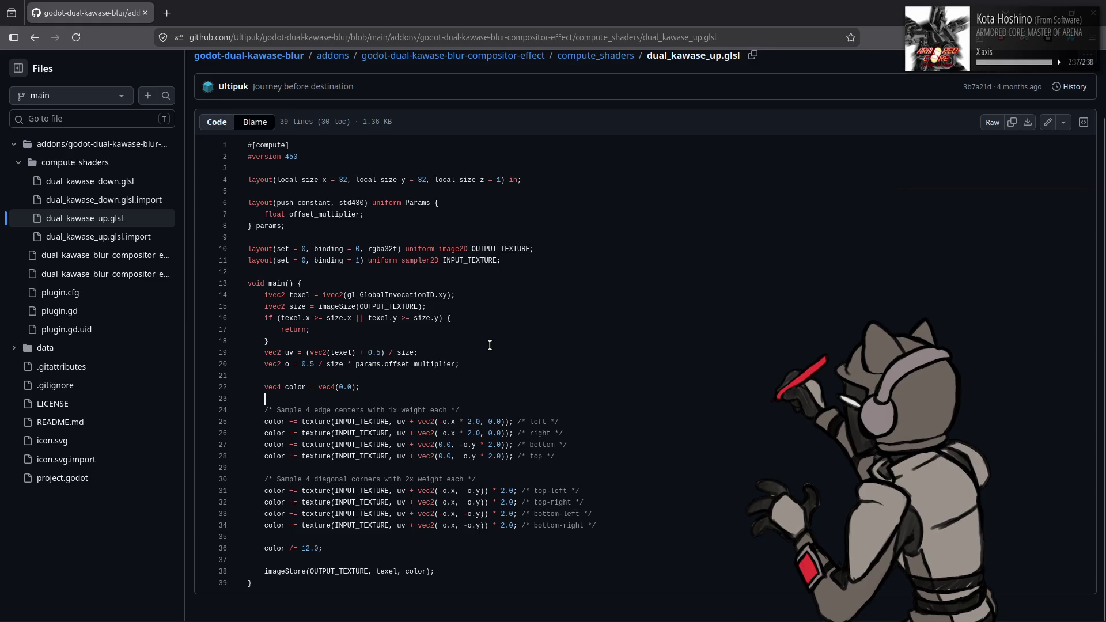
left_click_drag(247, 180, 431, 180)
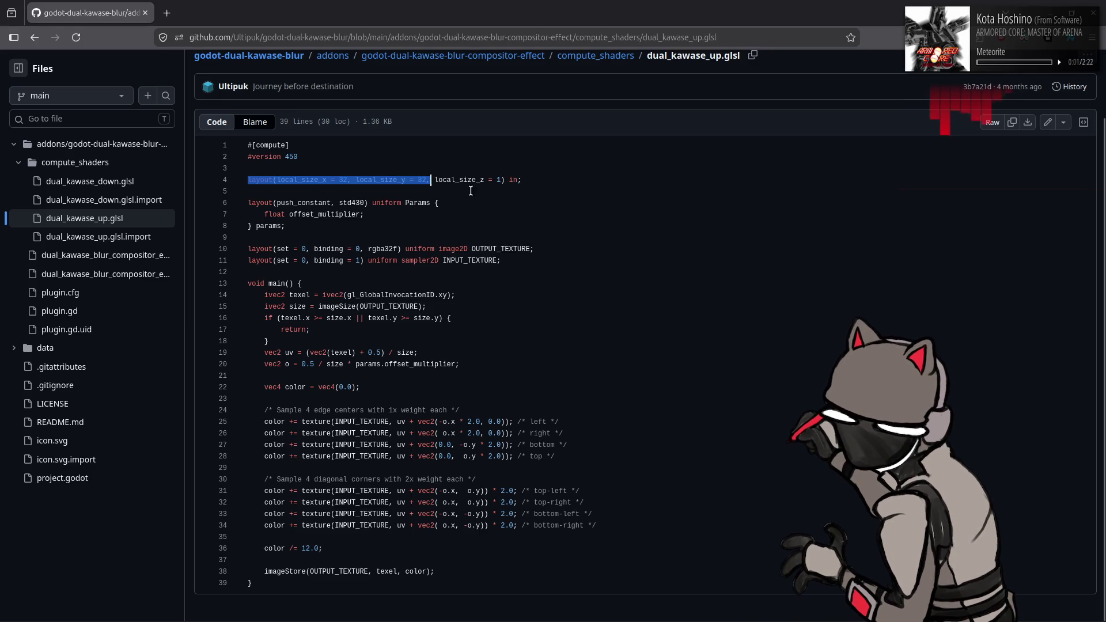
left_click(483, 199)
key("alt+Left")
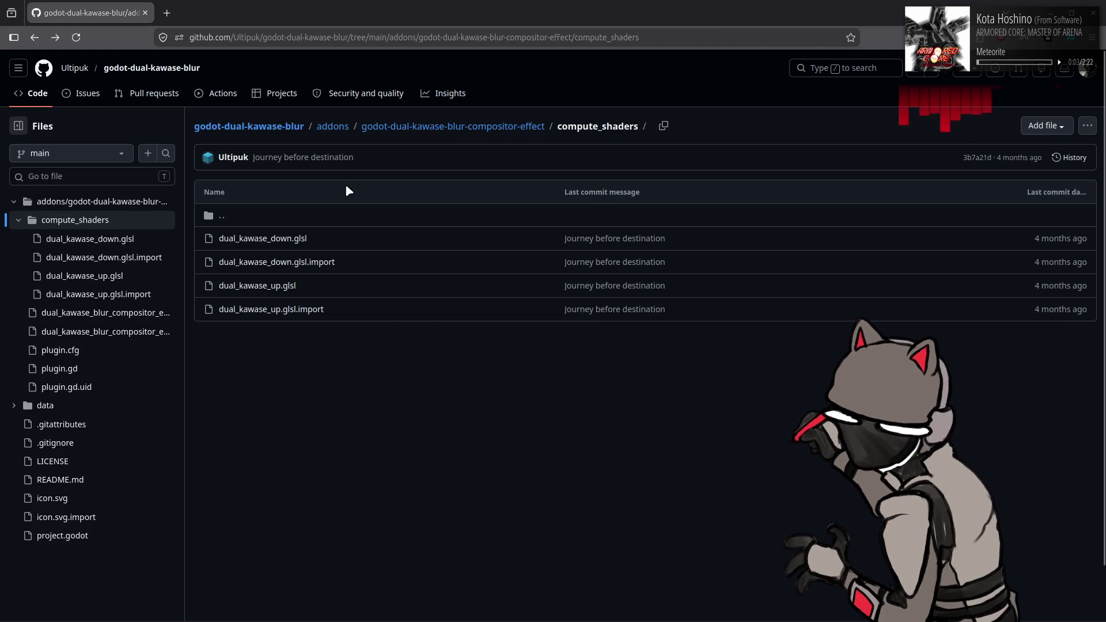
- Return to the Godot-Fog-Scattering repository and open its Compositor/Fog scattering folder
key("alt+Left")
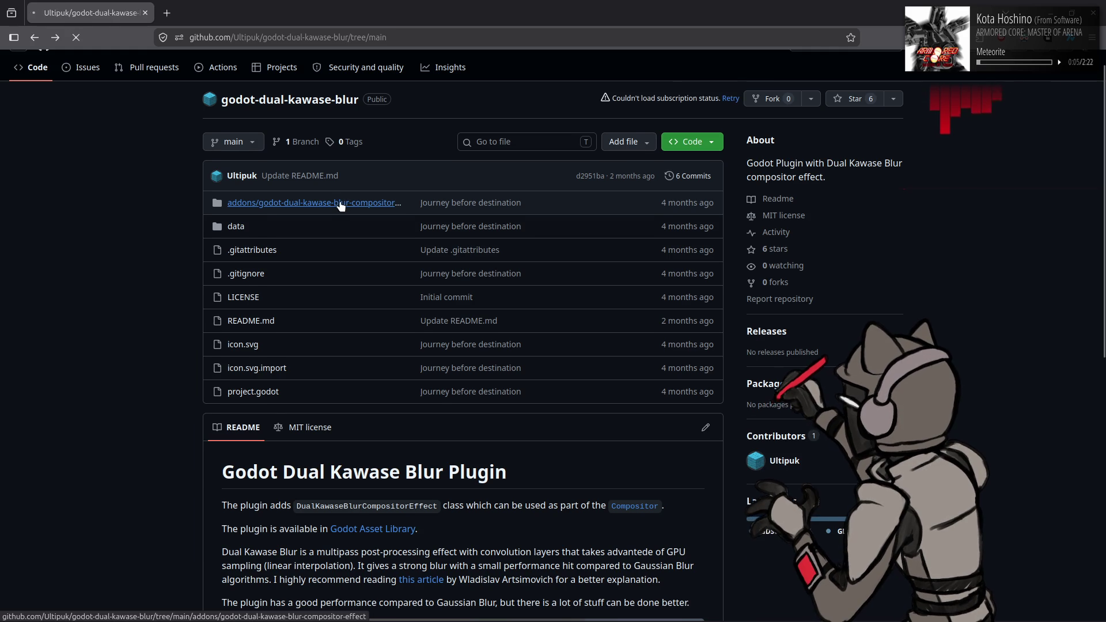
key("alt+Left")
left_click(299, 229)
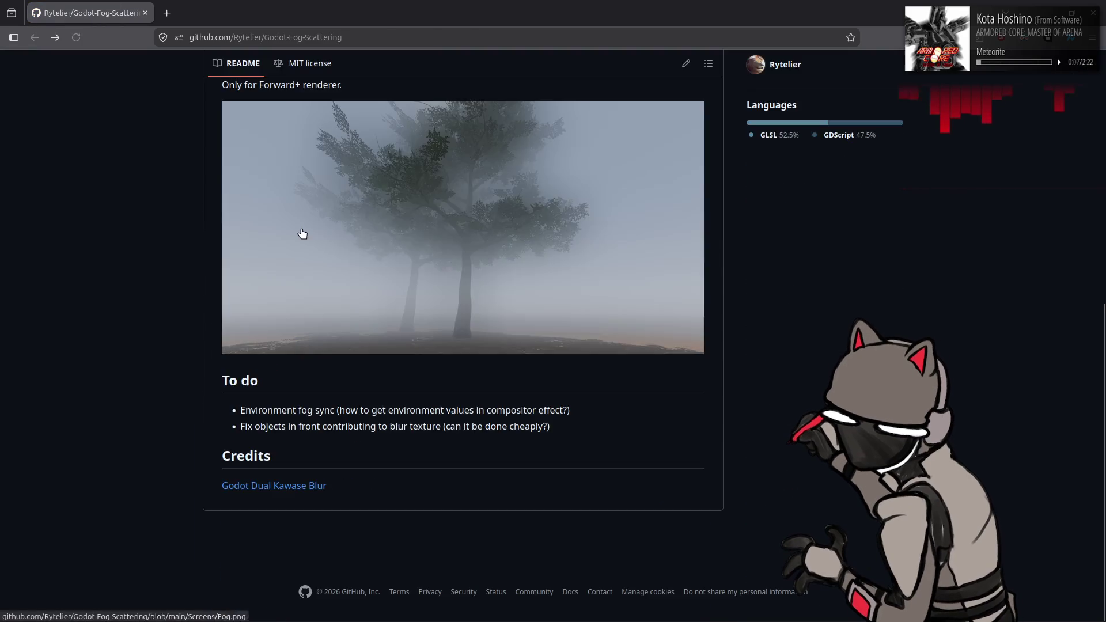
- View Fog_scattering_compose.glsl, blur_downscale.glsl and blur_upscale.glsl, returning to the folder listing each time
left_click(267, 263)
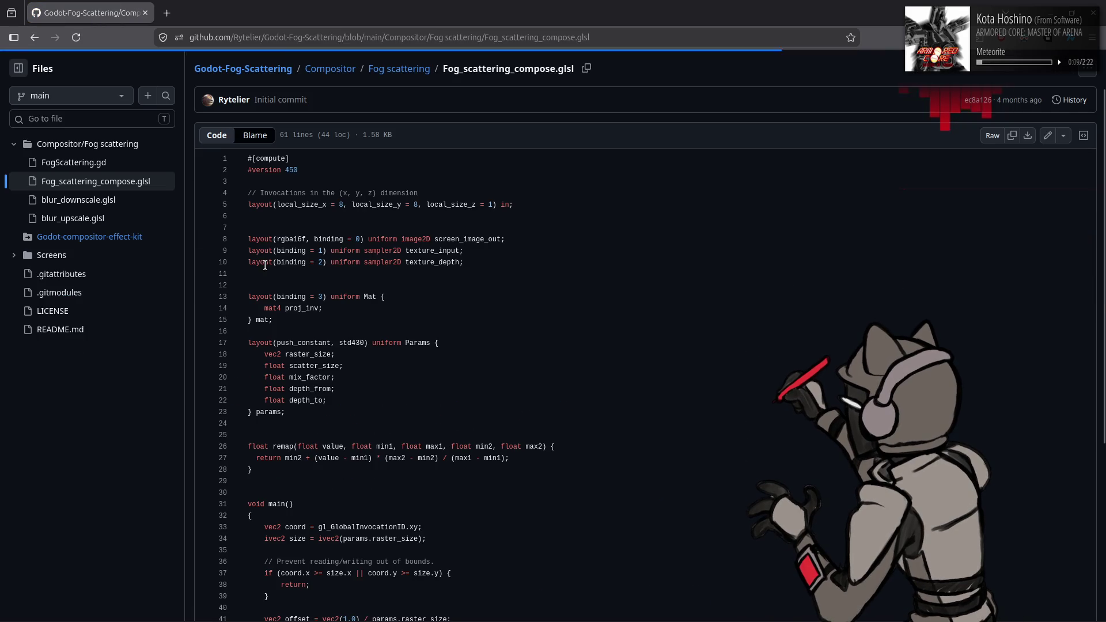
key("alt+Left")
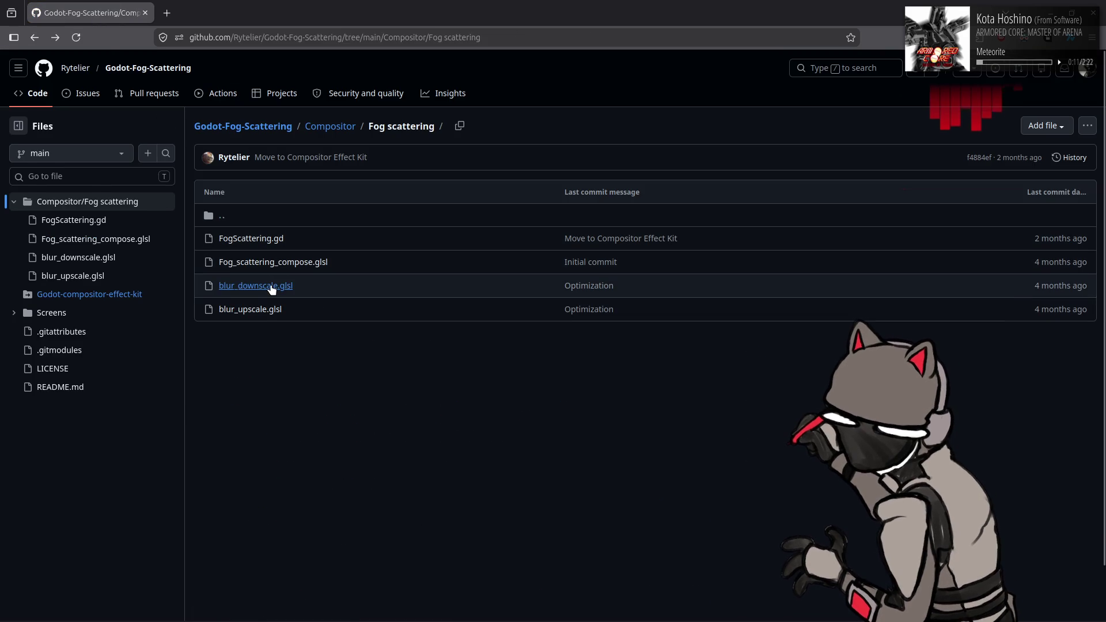
left_click(304, 285)
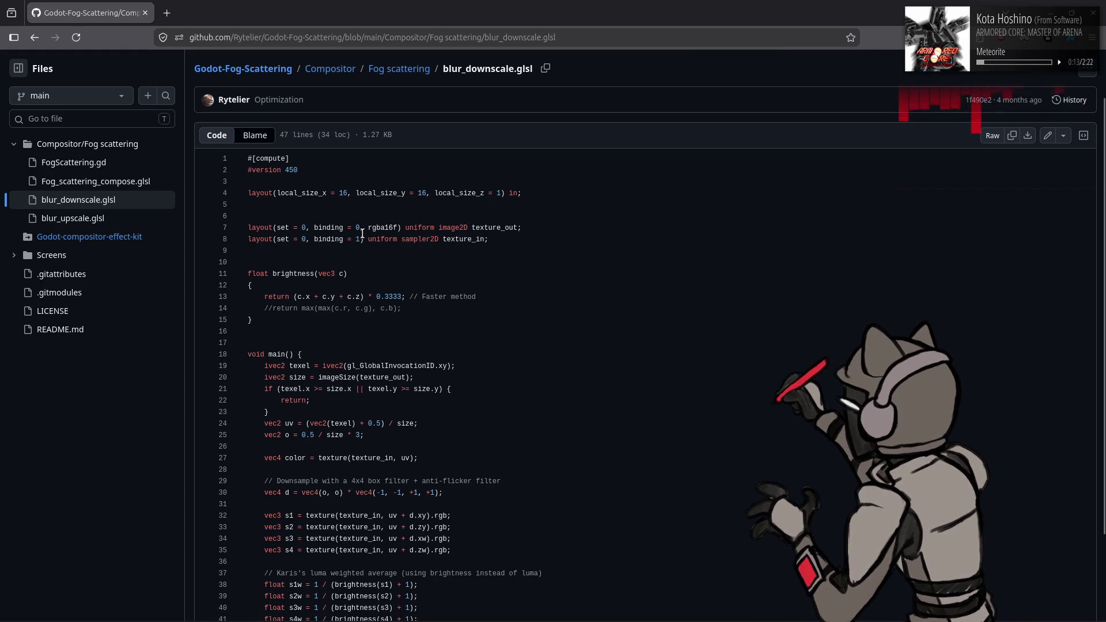
key("alt+Left")
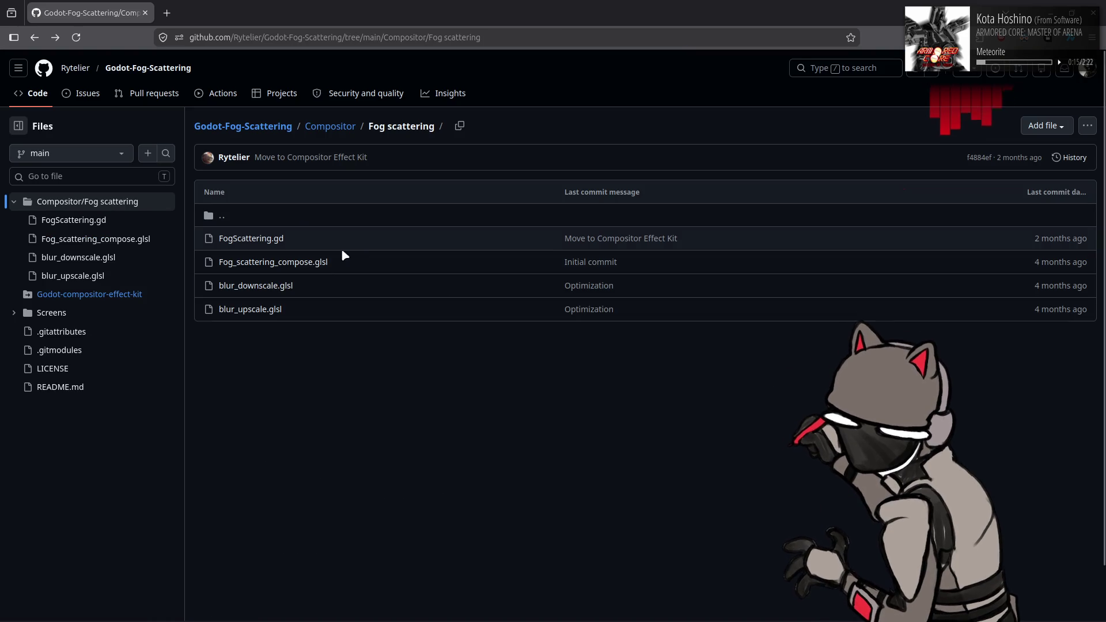
left_click(271, 312)
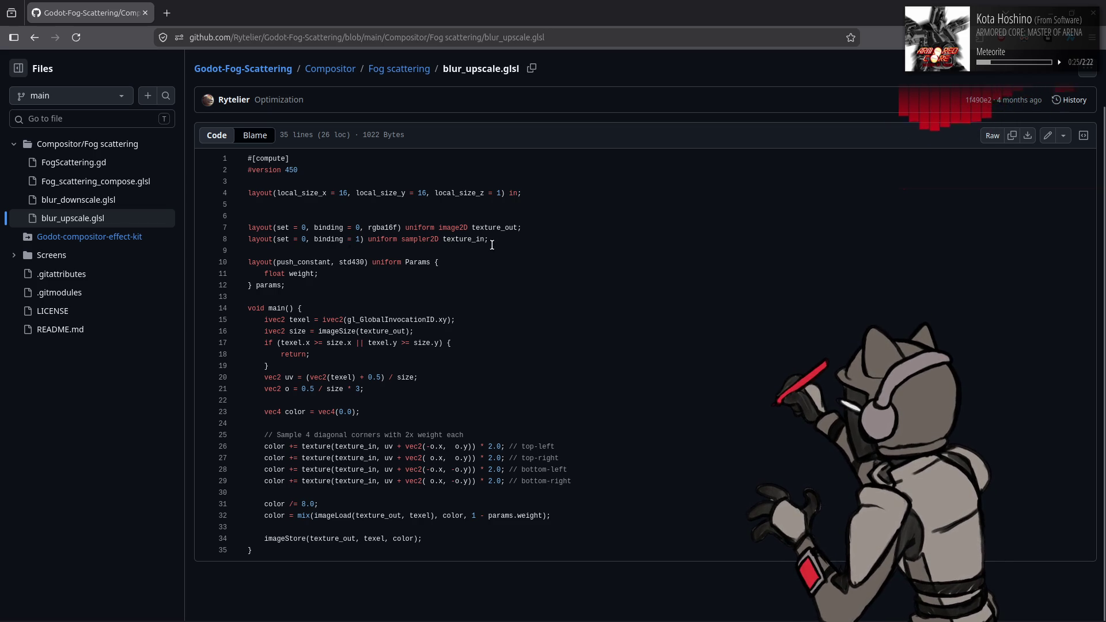
key("alt+Left")
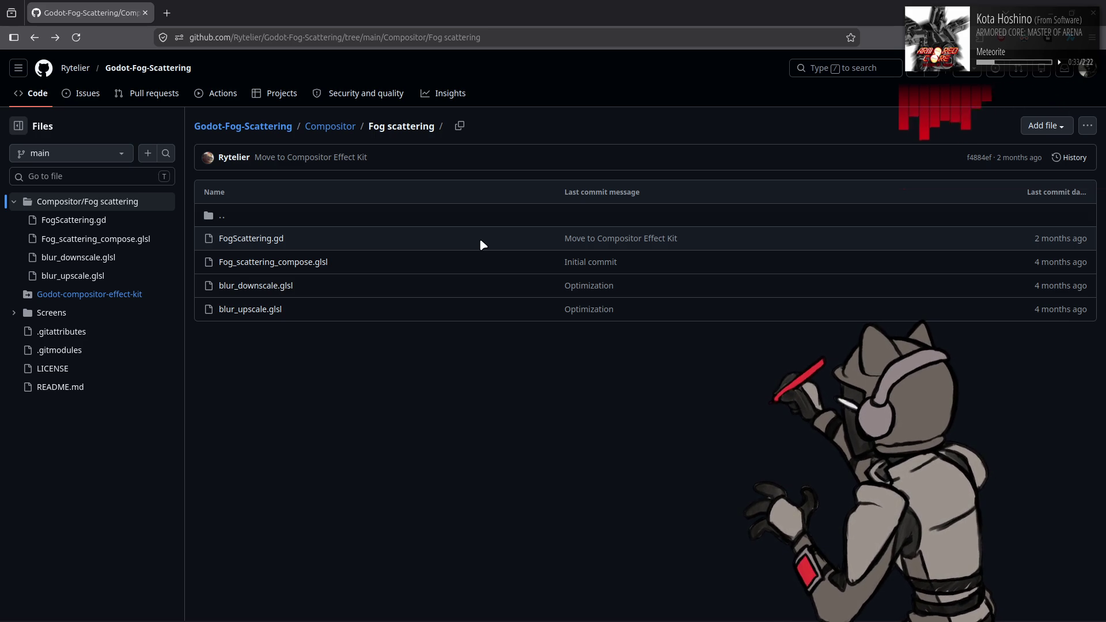
- Back in Godot, expand CompColorCorrect and try Dark Dechroma at 2.0, 1.0, 0.5, then 1.0
left_click(146, 13)
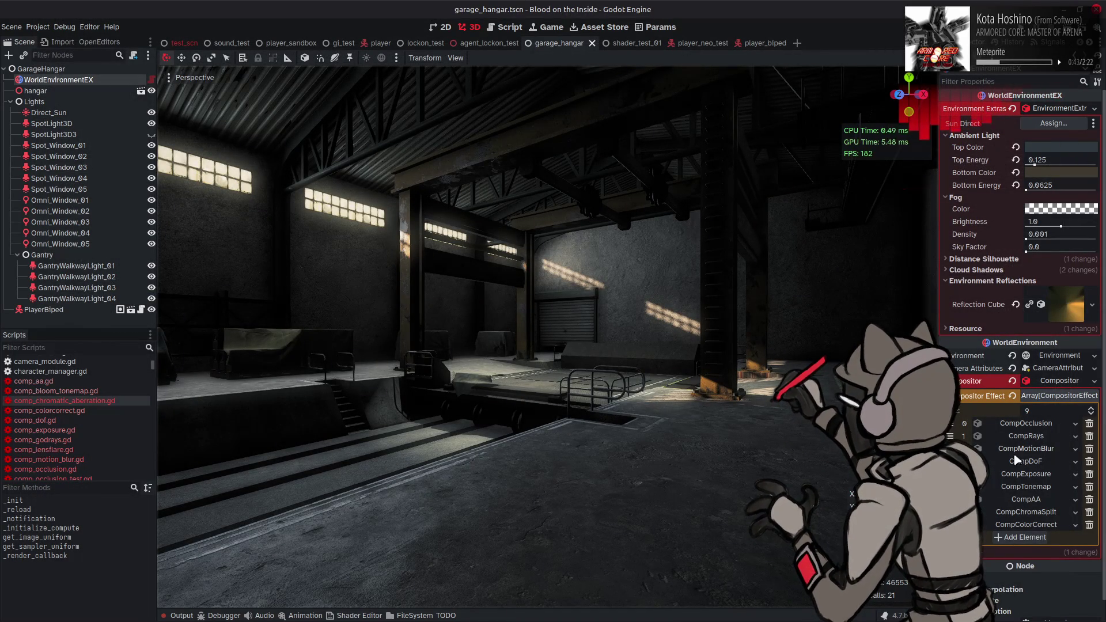
left_click(1020, 524)
scroll(997, 461, "down", 3)
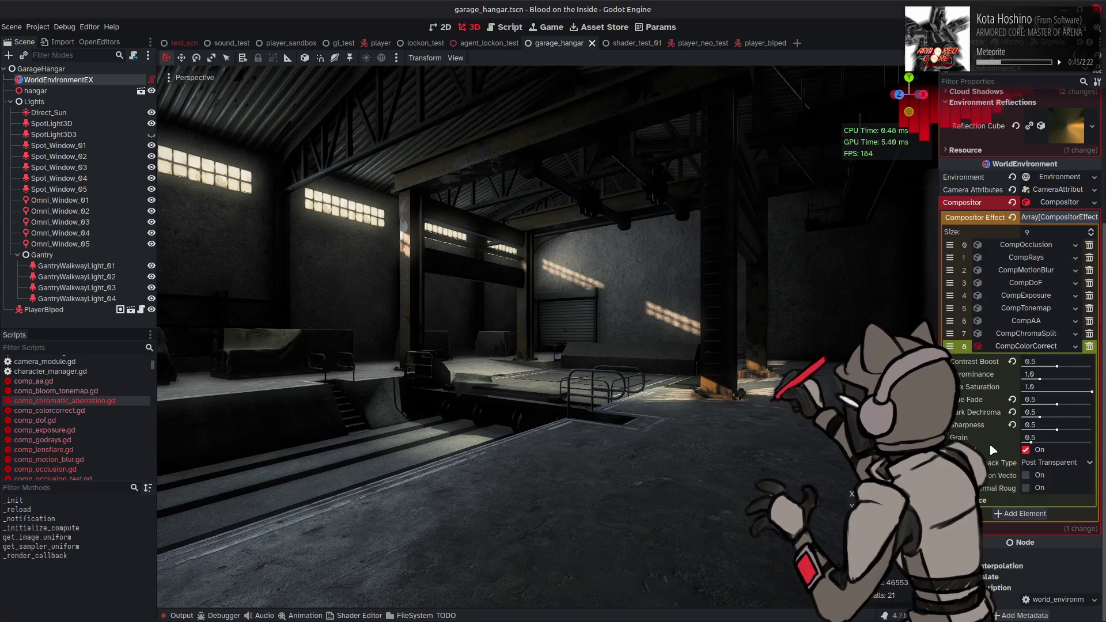
left_click(1012, 413)
left_click_drag(1023, 416, 1092, 417)
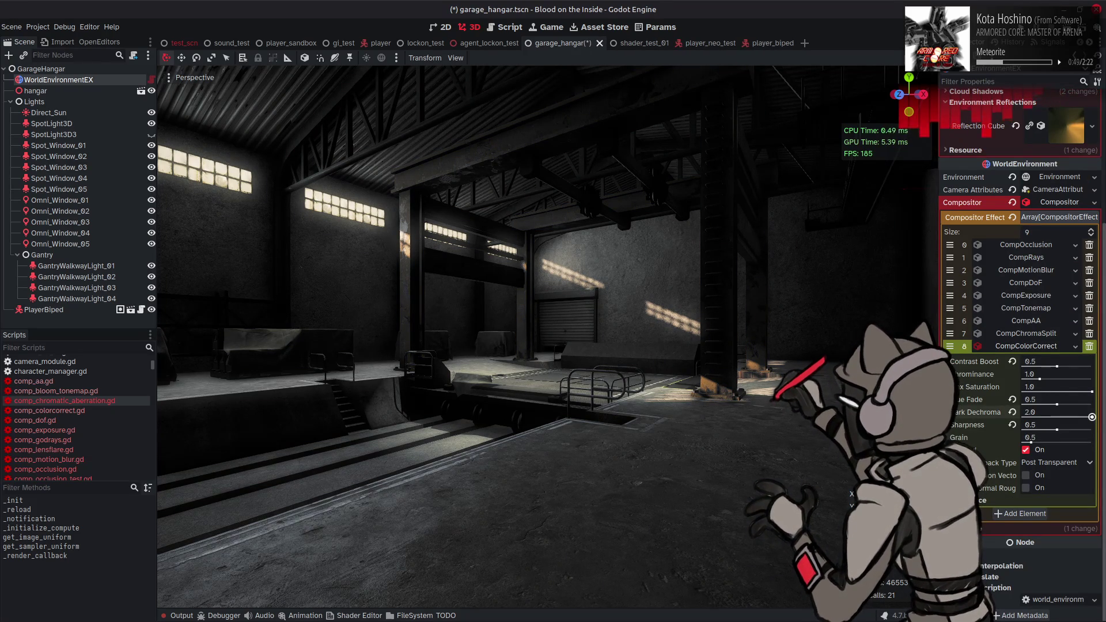
left_click_drag(1092, 417, 1036, 413)
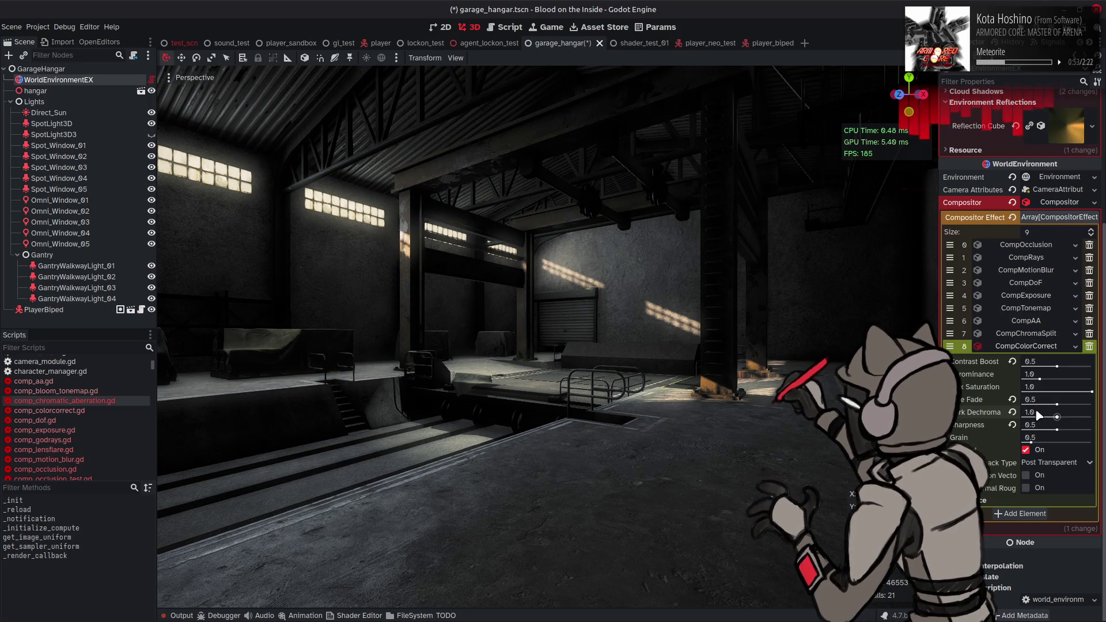
left_click_drag(1038, 415, 1036, 412)
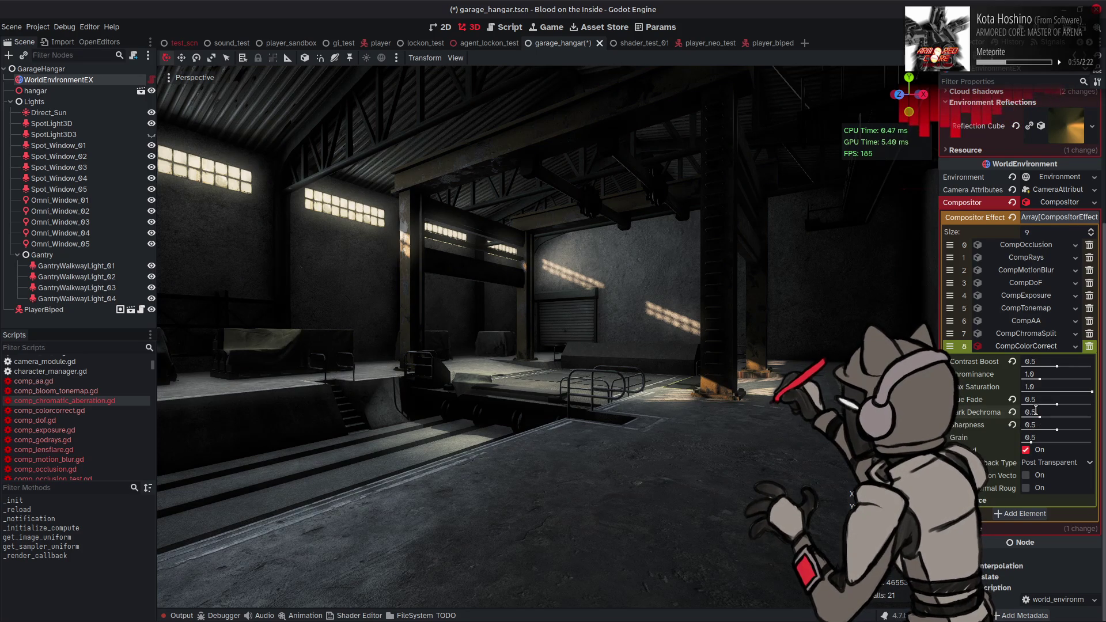
left_click_drag(1036, 410, 975, 409)
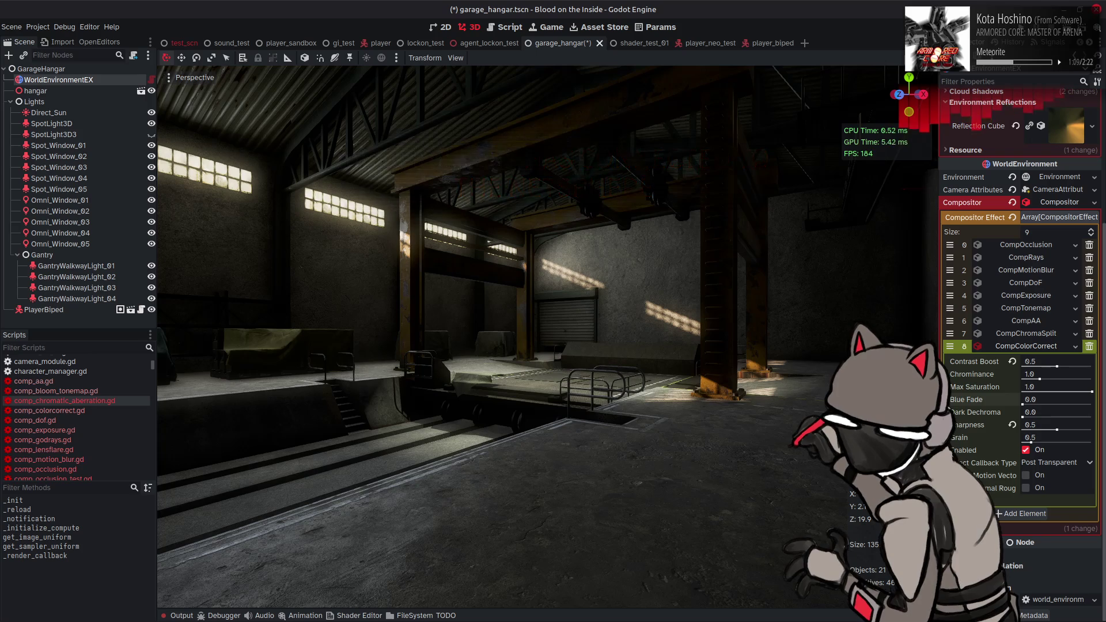
- Expand the CompTonemap Tonemap settings and raise Hue Fade to about 0.4
left_click(1000, 309)
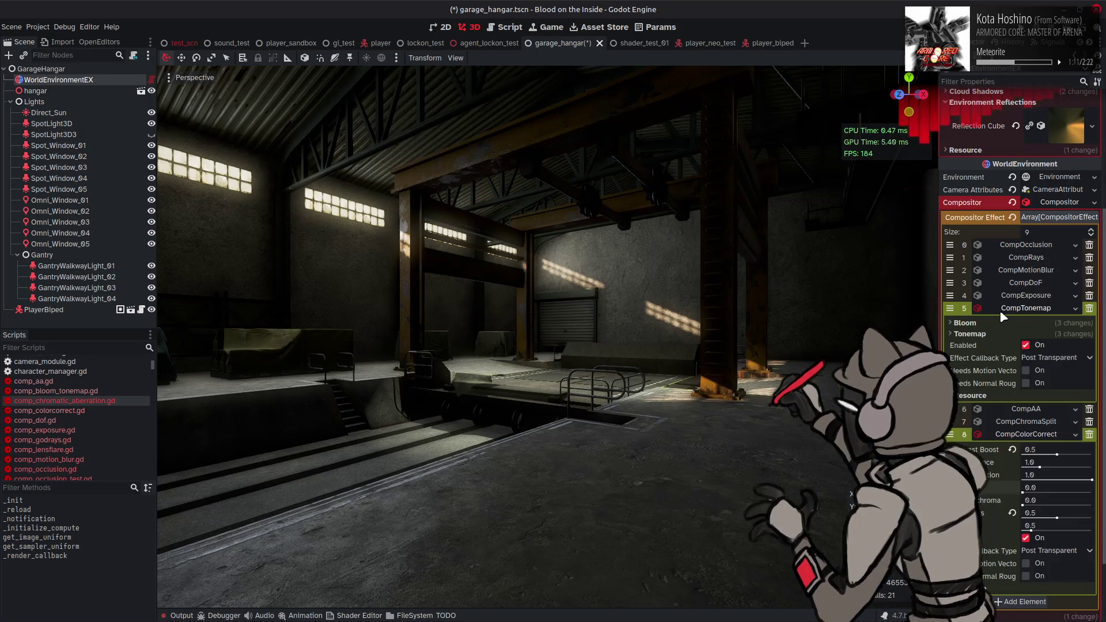
left_click(995, 332)
scroll(991, 335, "down", 2)
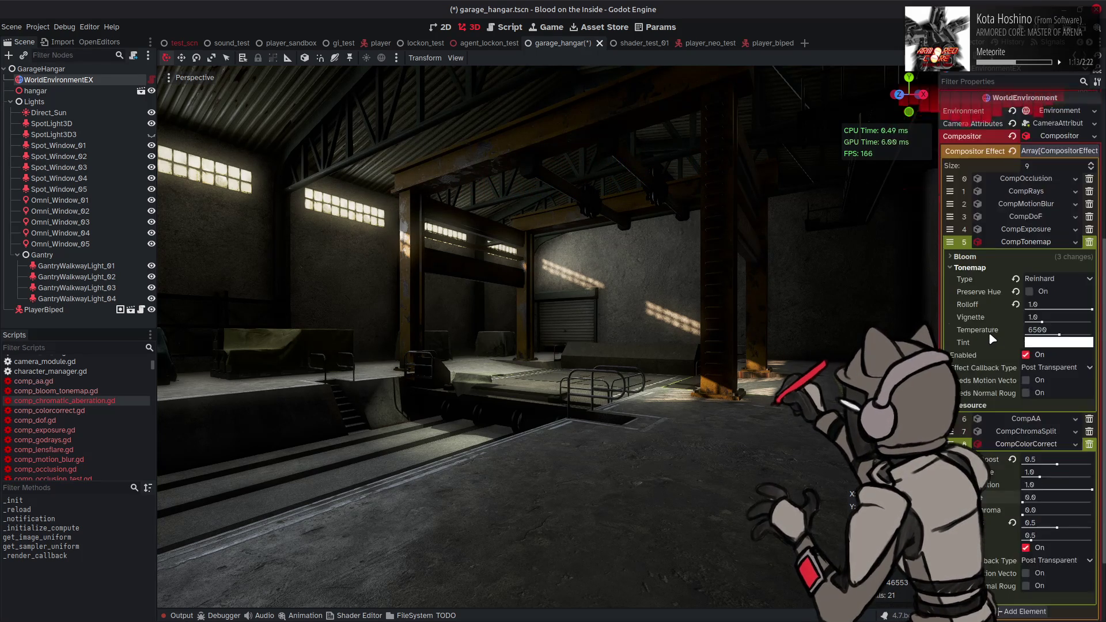
scroll(991, 340, "down", 3)
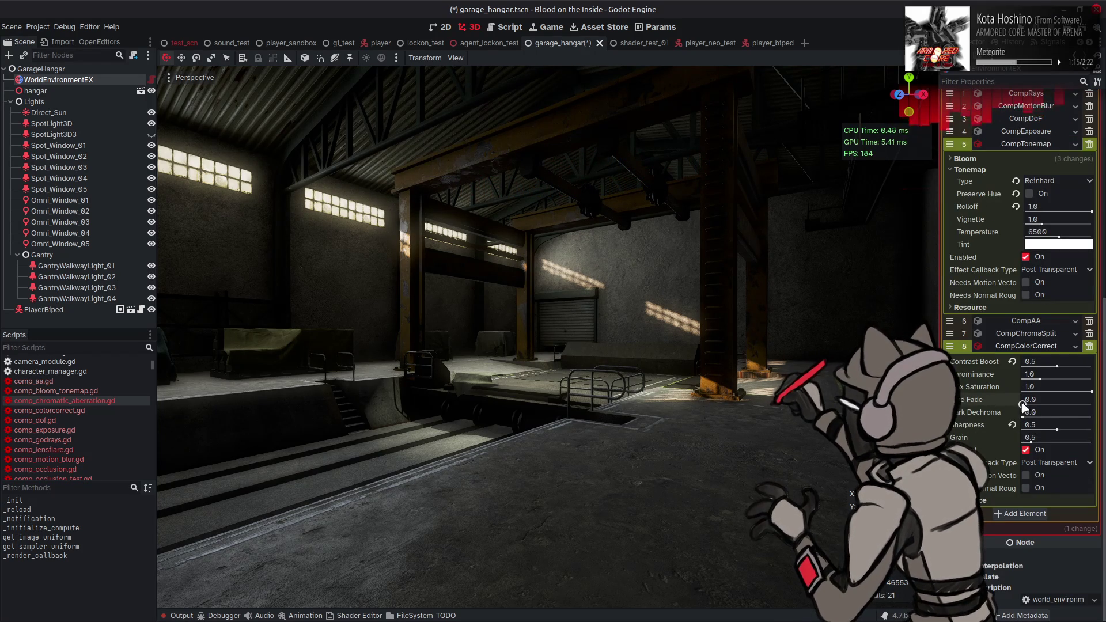
mouse_move(1023, 404)
left_mouse_down()
mouse_move(1051, 405)
mouse_move(994, 413)
left_mouse_up()
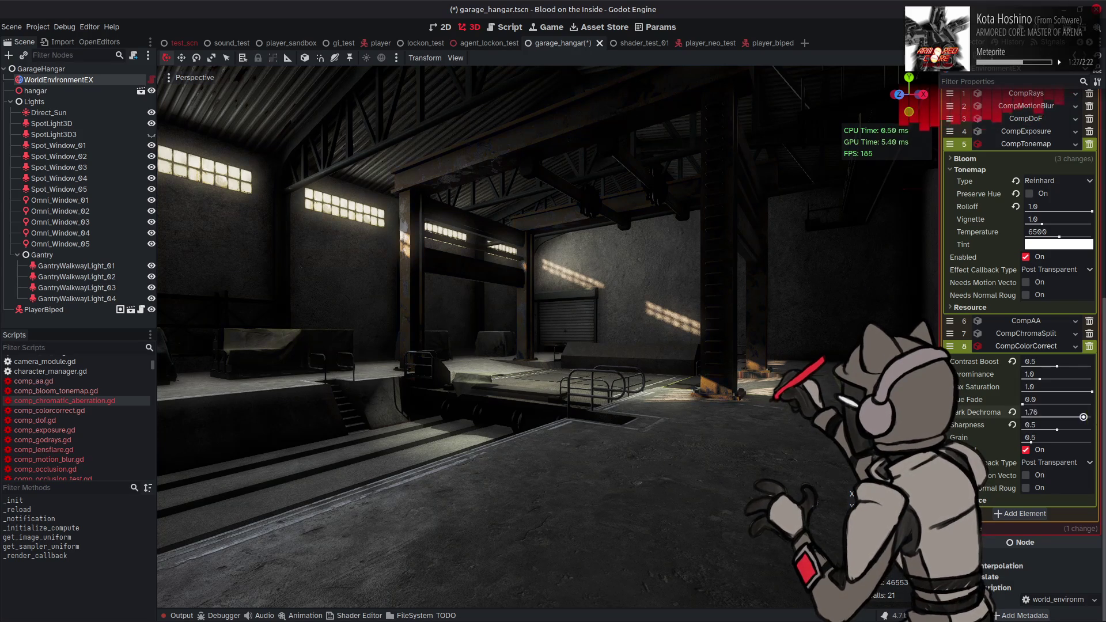
- Try Dark Dechroma at 1 and 0.5 before resetting it to 0.0, then test Sharpness 1.0 and 0.0
left_click_drag(1093, 419, 1032, 419)
type("1")
key("Return")
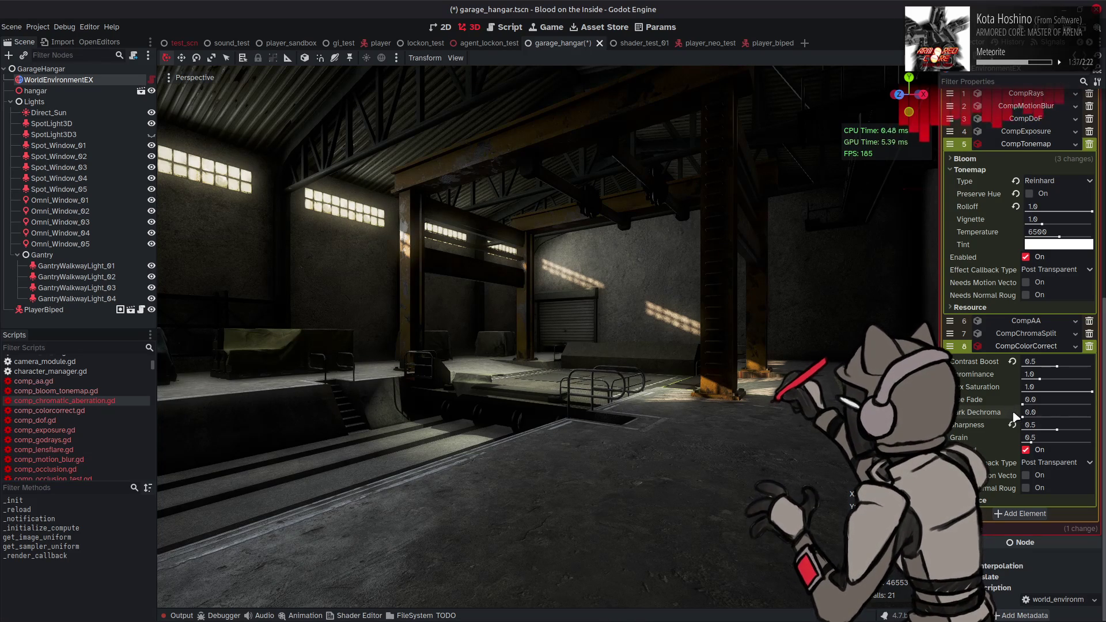
type("0.5")
key("Return")
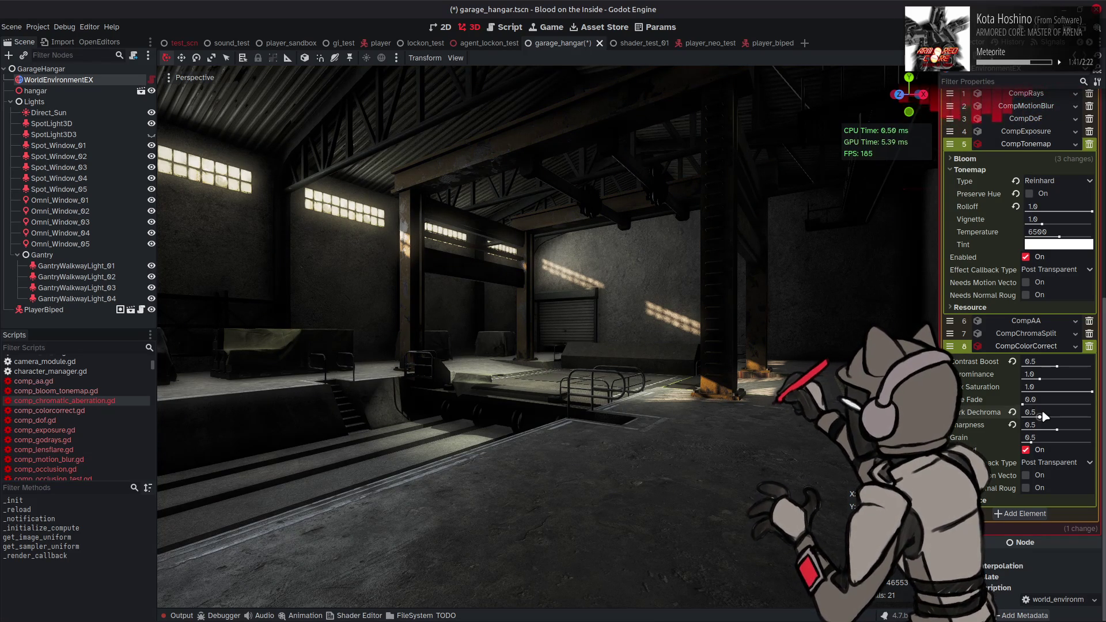
left_click(1013, 413)
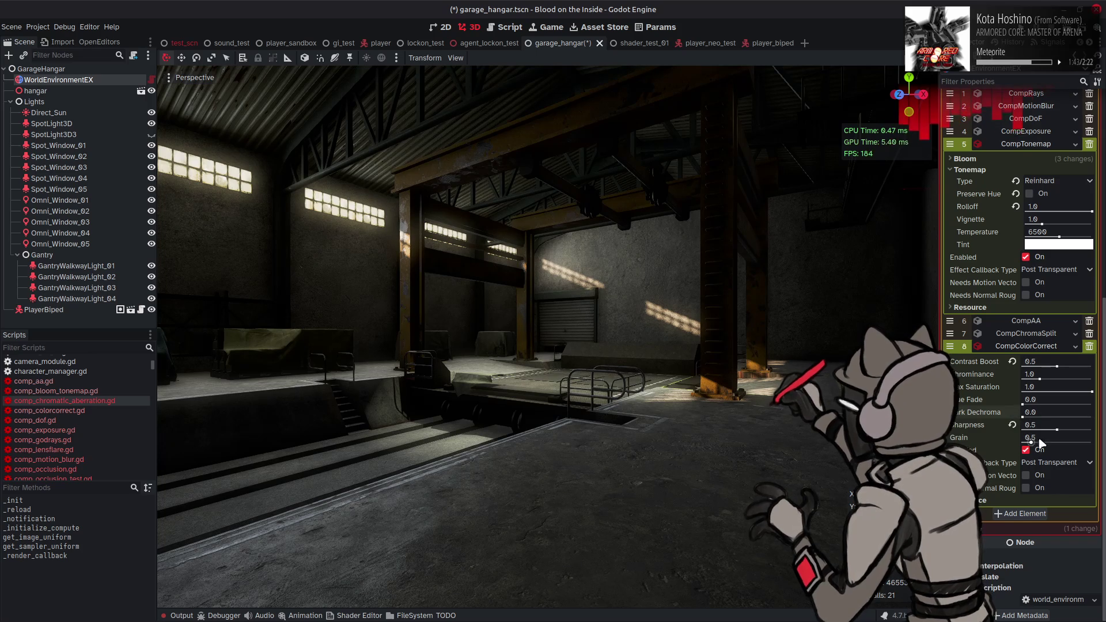
mouse_move(1057, 430)
left_mouse_down()
mouse_move(1092, 430)
mouse_move(960, 427)
left_mouse_up()
left_click_drag(1092, 430, 1022, 430)
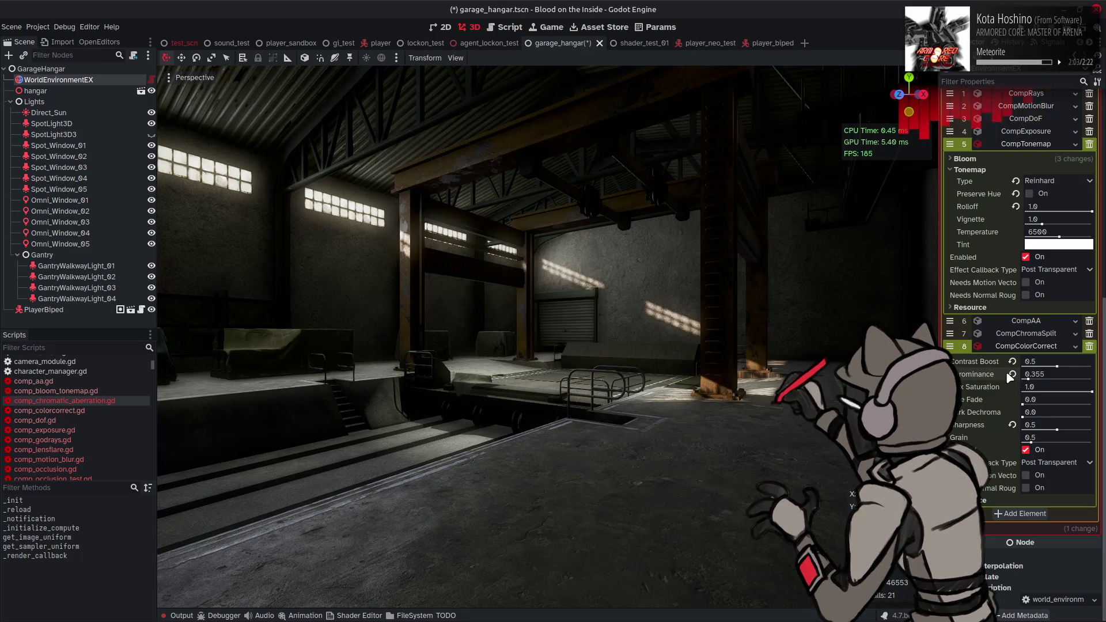
- Keep Chrominance at its default 1.0 and set Max Saturation to 0.8
left_click(1012, 375)
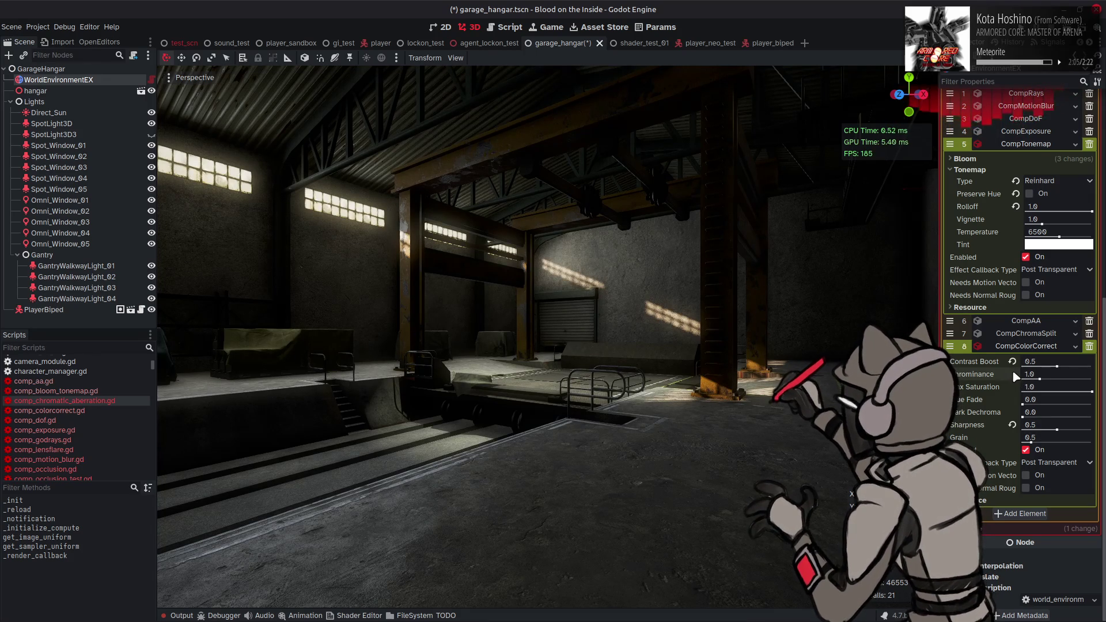
mouse_move(1093, 395)
left_mouse_down()
mouse_move(1077, 395)
mouse_move(1093, 395)
left_mouse_up()
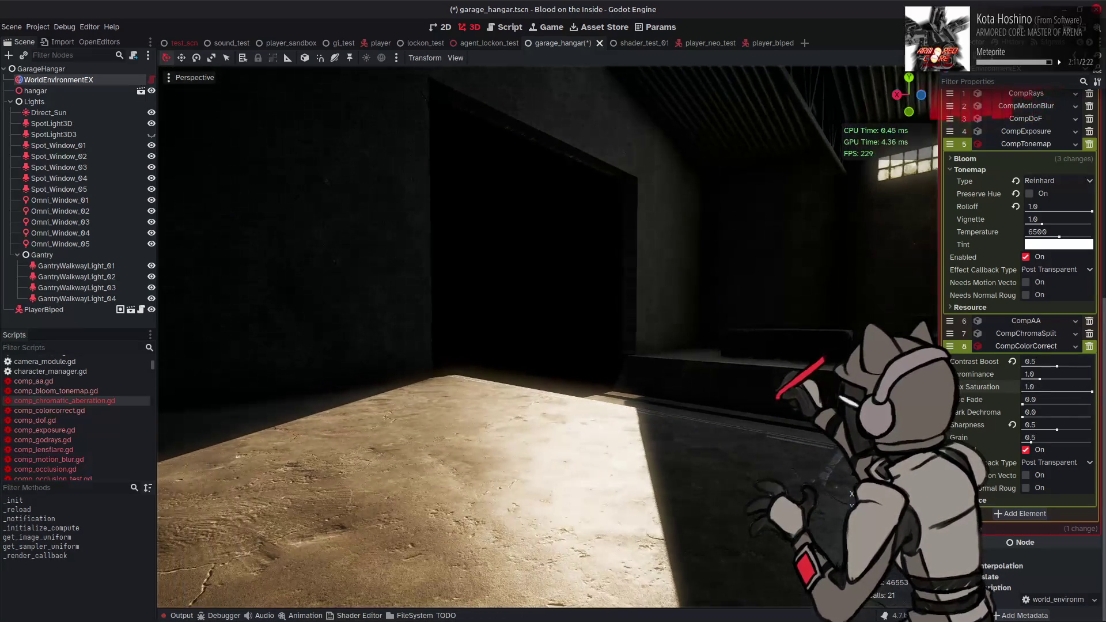
left_click_drag(1041, 379, 1029, 380)
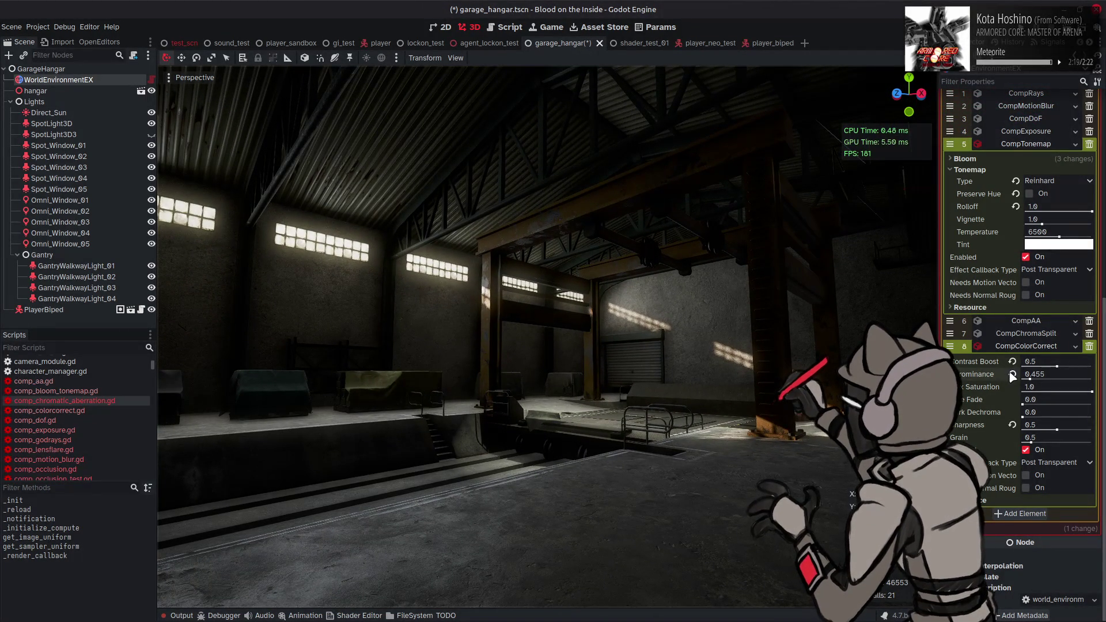
left_click(1012, 373)
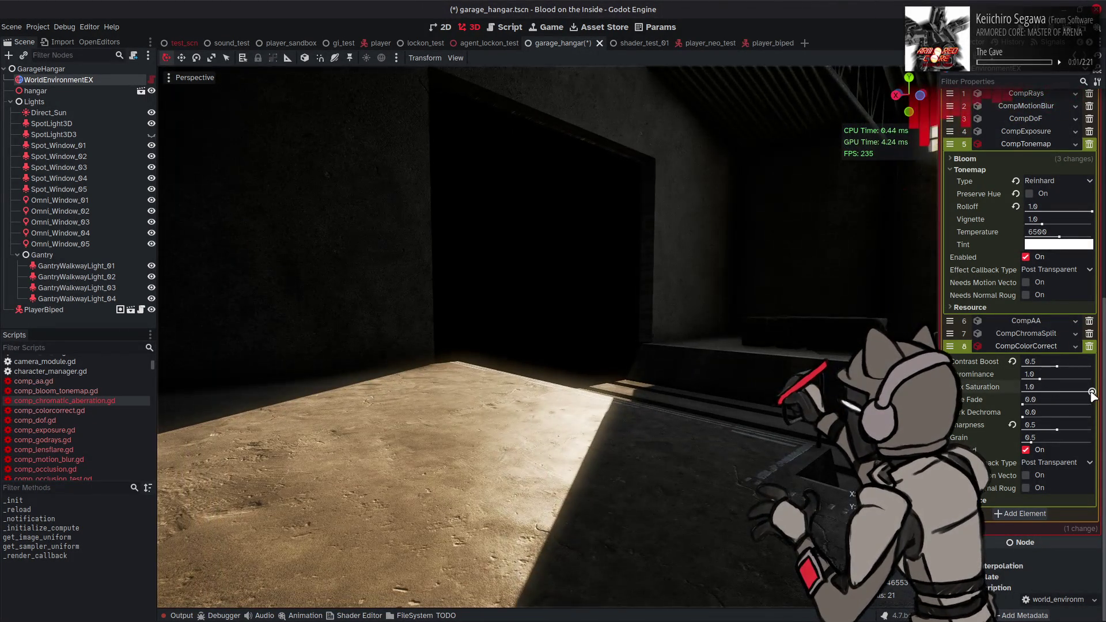
left_click_drag(1093, 391, 1060, 392)
left_click(1060, 387)
type("0.8")
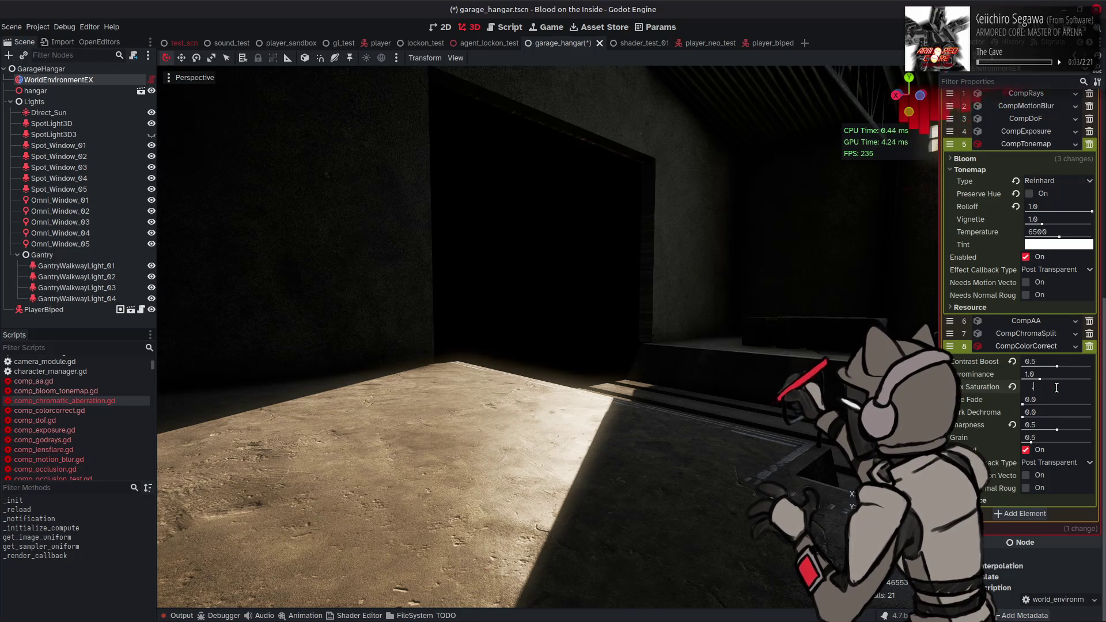
key("Return")
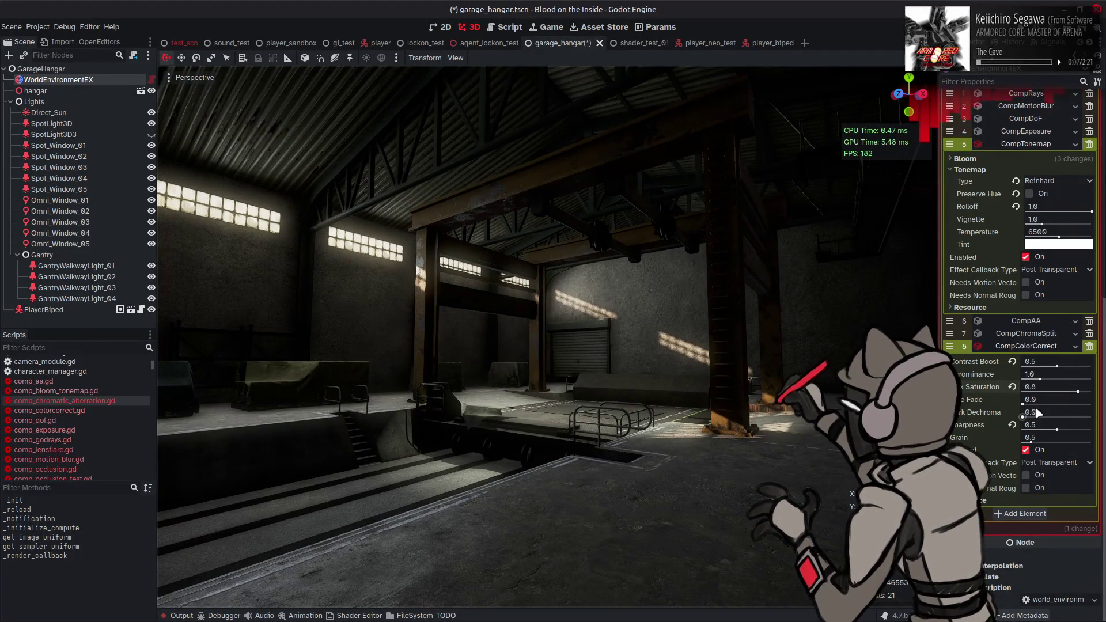
- Try Dark Dechroma 0.5, Fade 0.5 then 0.25, and Max Saturation 0.9
left_click(1051, 411)
type("0.5")
key("Return")
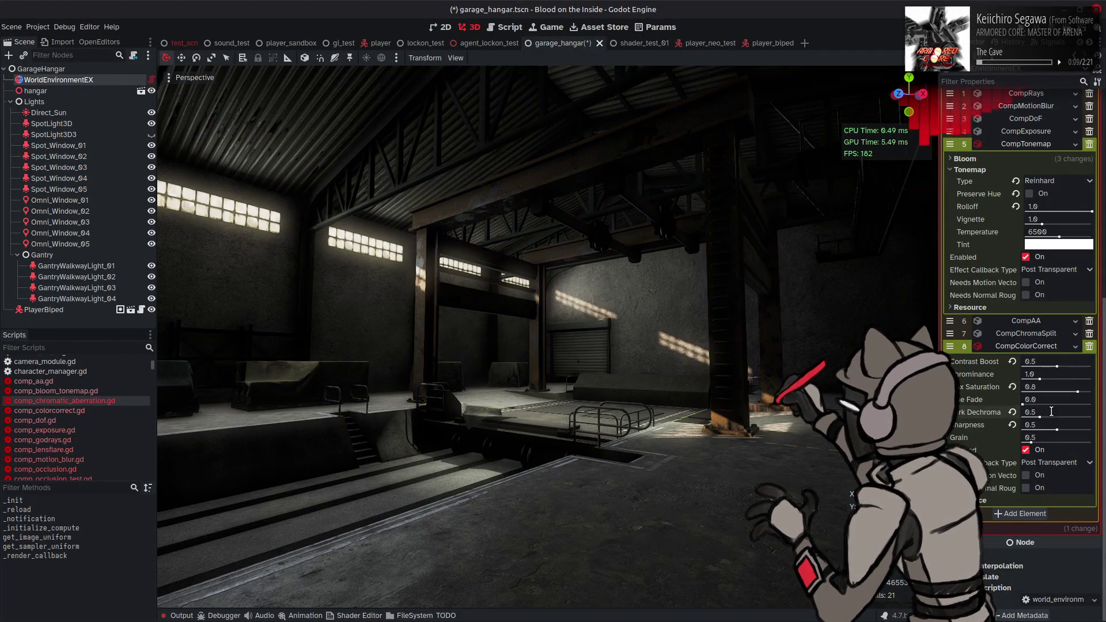
left_click(1053, 400)
type("0.5")
key("Return")
left_click(1053, 401)
type("0.25")
key("Return")
left_click(1057, 387)
type("0.9")
key("Return")
- Reset Fade and Dark Dechroma to 0.0, return Max Saturation to 0.8, and save the scene
left_click_drag(795, 369, 803, 363)
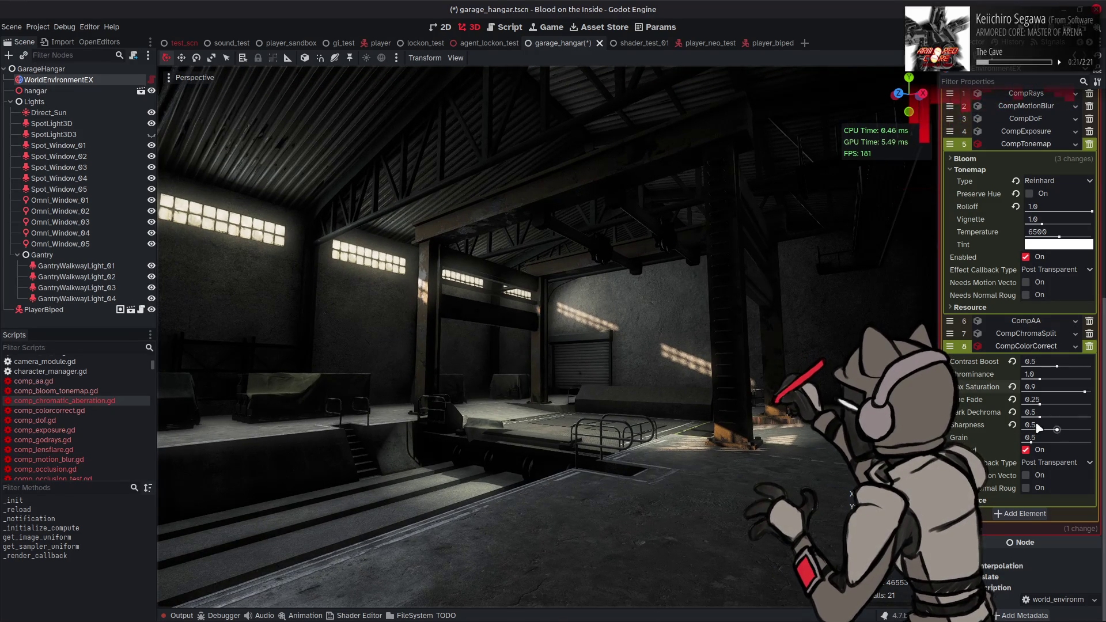
left_click_drag(1038, 405, 1041, 407)
left_click(1012, 399)
left_click(1012, 412)
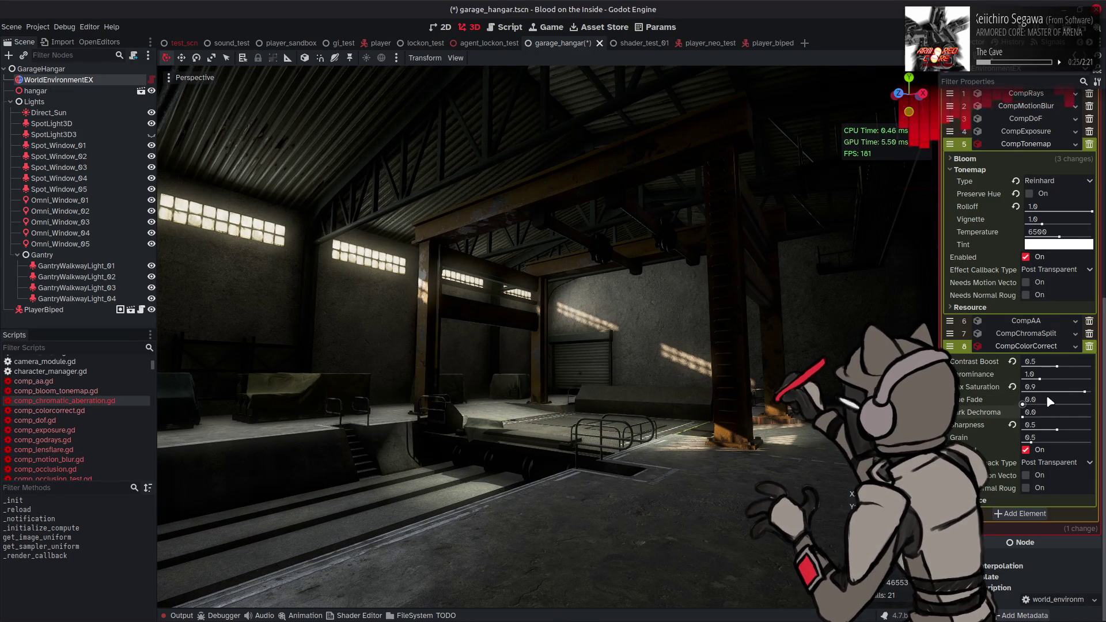
left_click(1043, 386)
type("0.8")
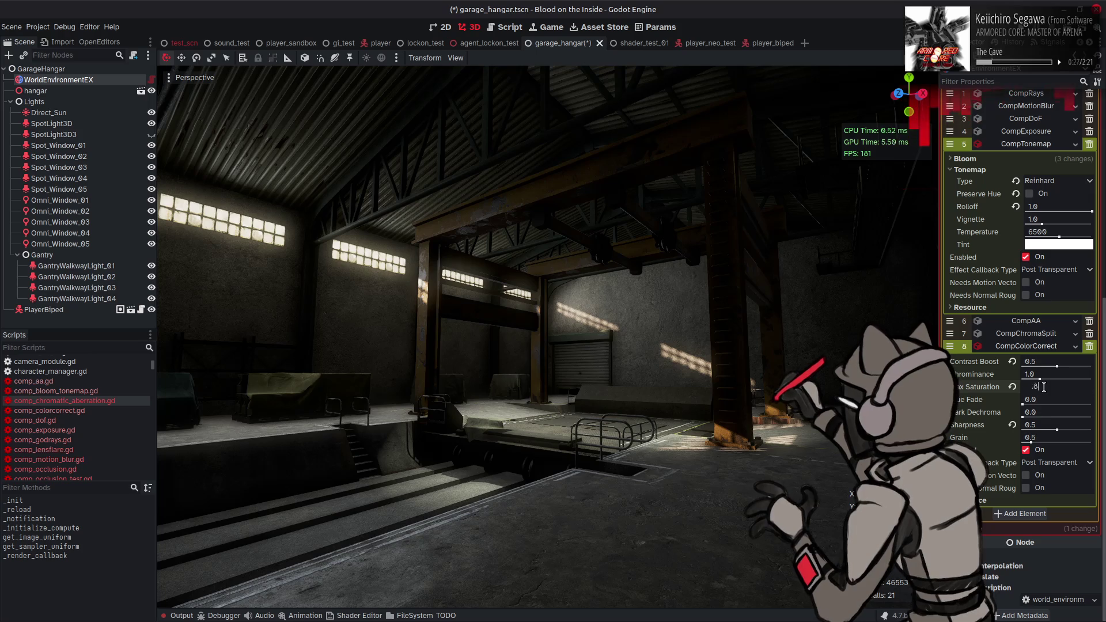
key("Return")
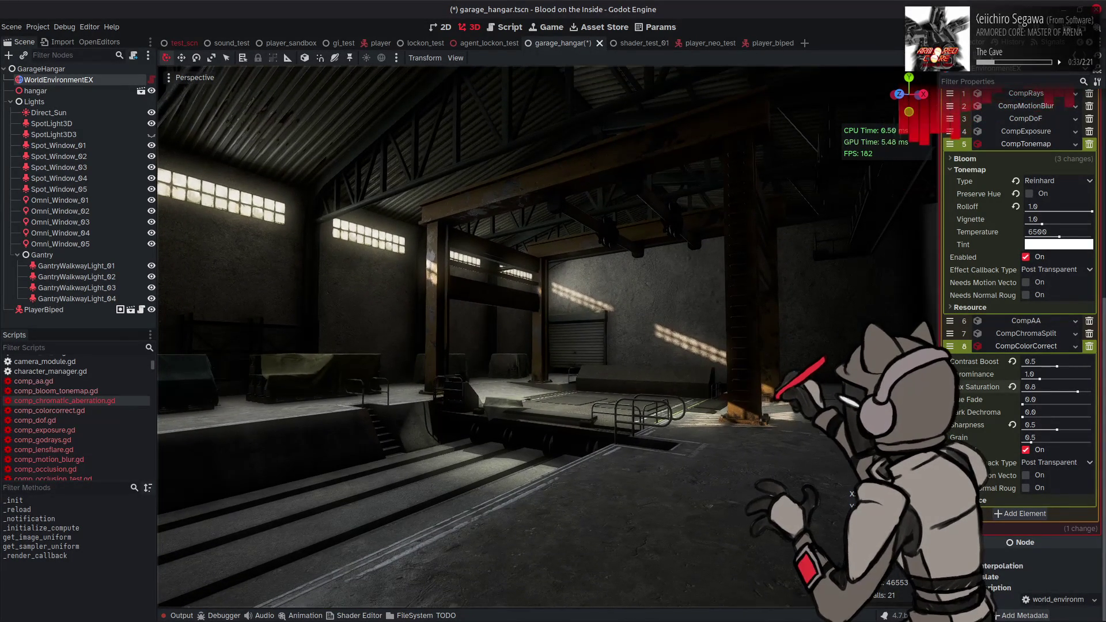
key("ctrl+s")
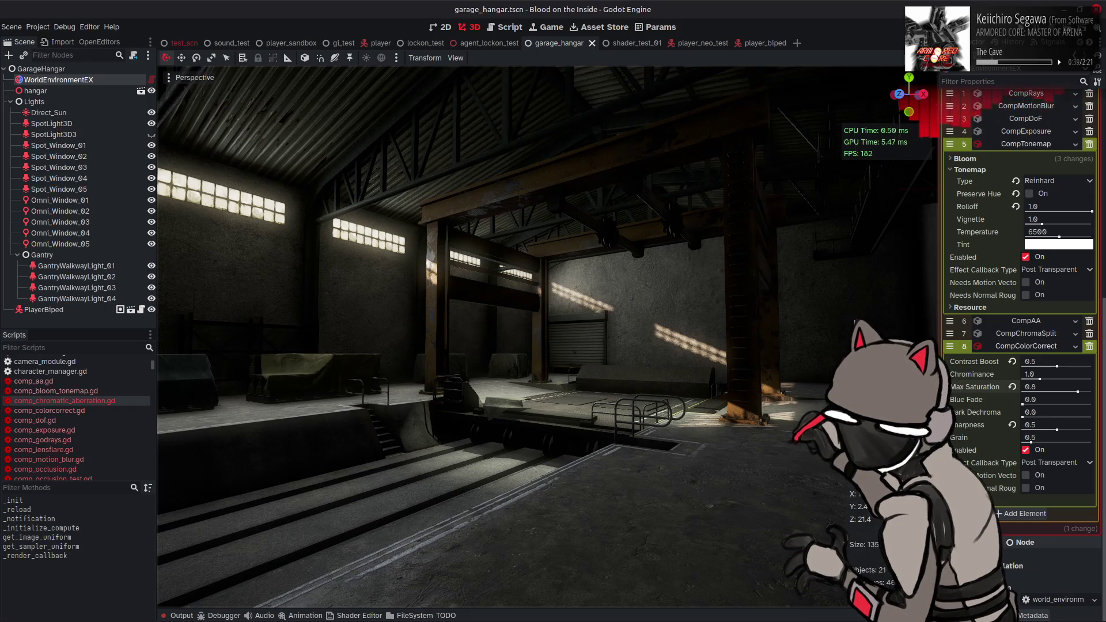
mouse_move(554, 620)
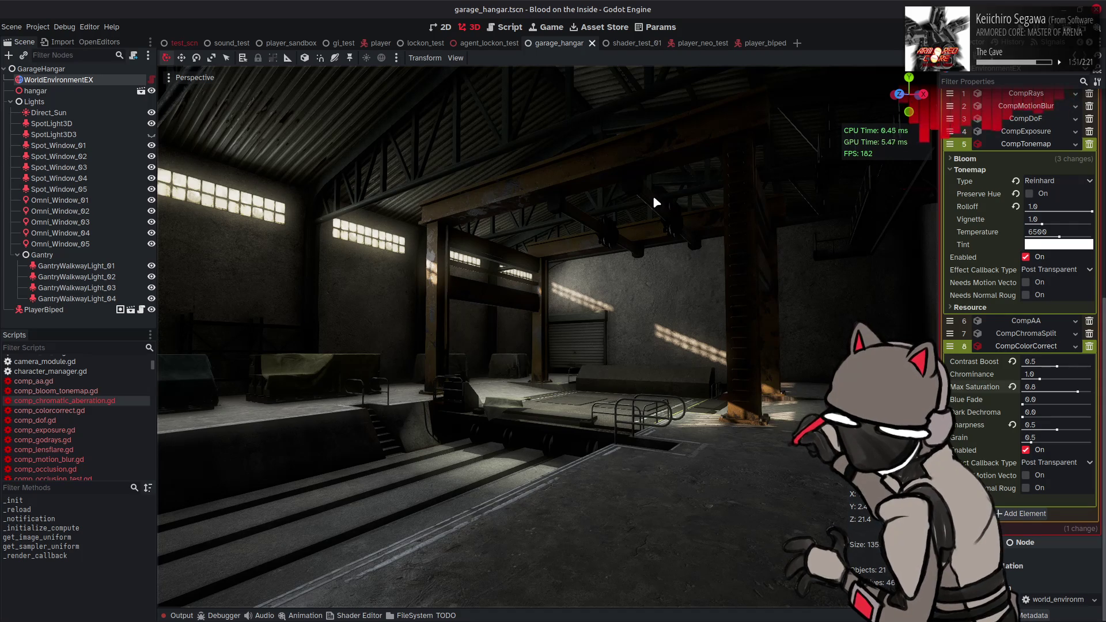
key("ctrl+s")
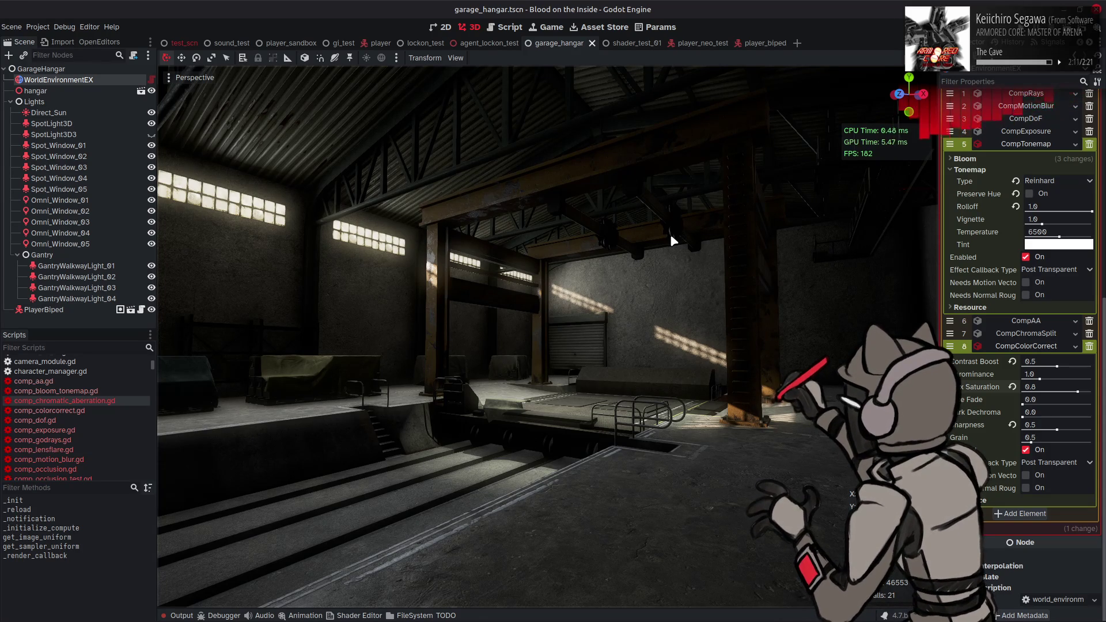
left_click(1009, 358)
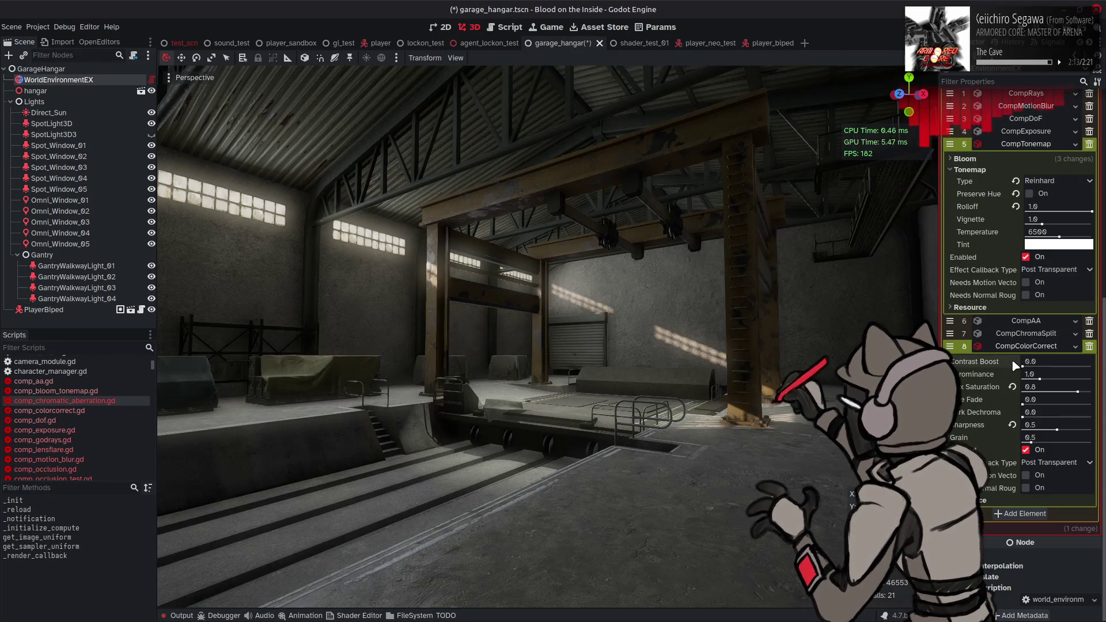
- Try the Cineon tonemapper, then undo and redo back to Reinhard with Contrast Boost at 0.0
left_click(1048, 181)
left_click(1053, 256)
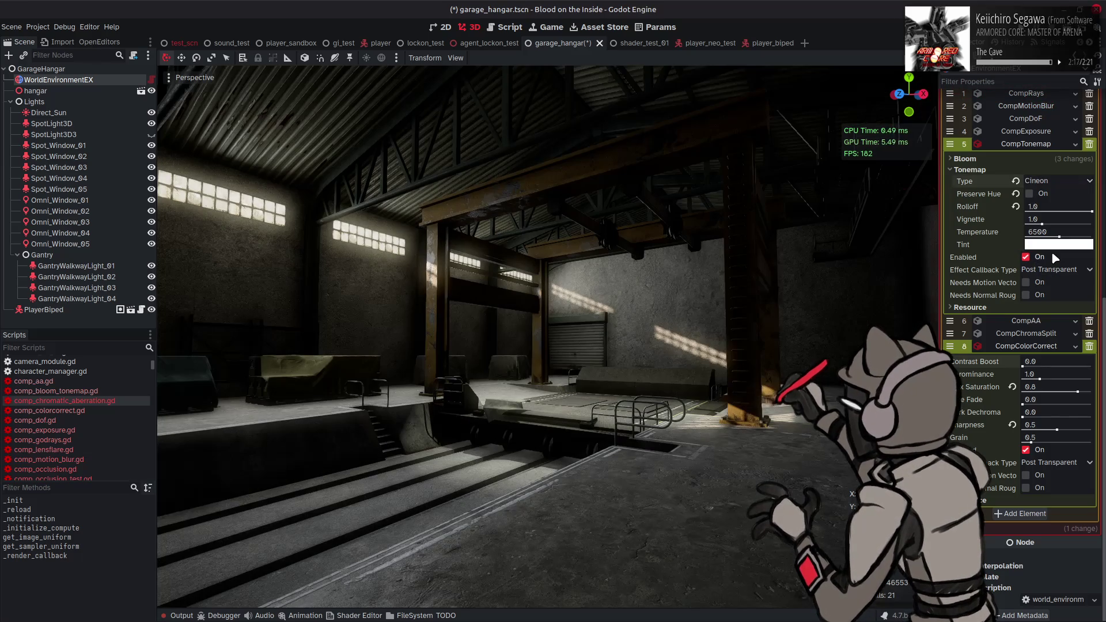
key("ctrl+z")
key("ctrl+shift+z")
key("ctrl+z")
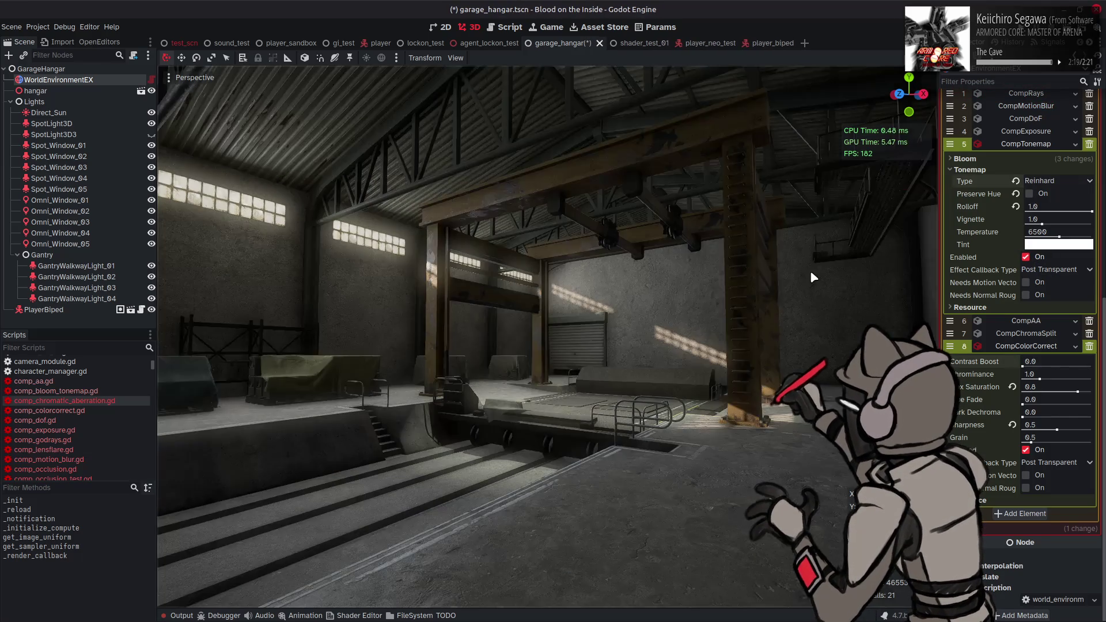
key("ctrl+z")
key("ctrl+z")
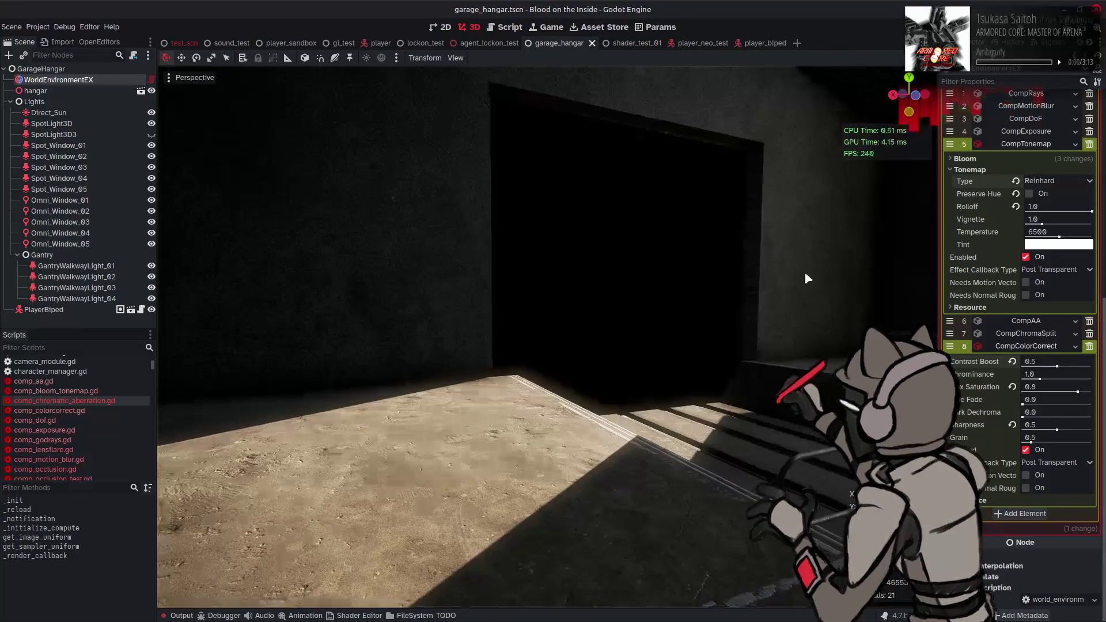
key("ctrl+shift+z")
key("ctrl+shift+z")
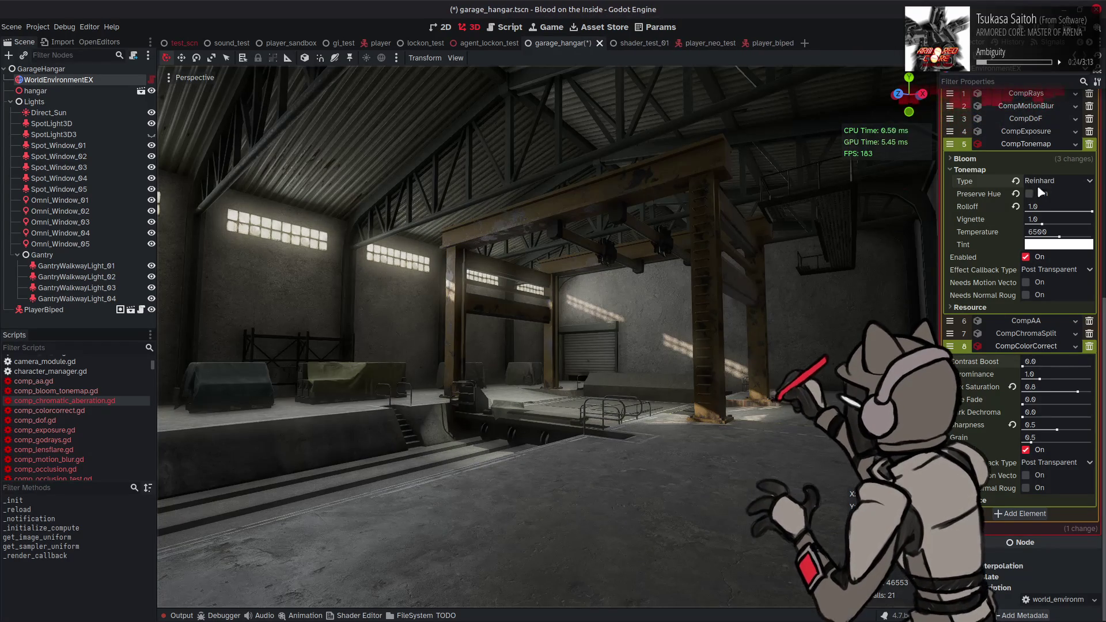
- Compare the Logistic and Exponential tonemappers against Reinhard, ending on Logistic
left_click(1057, 180)
left_click(1050, 235)
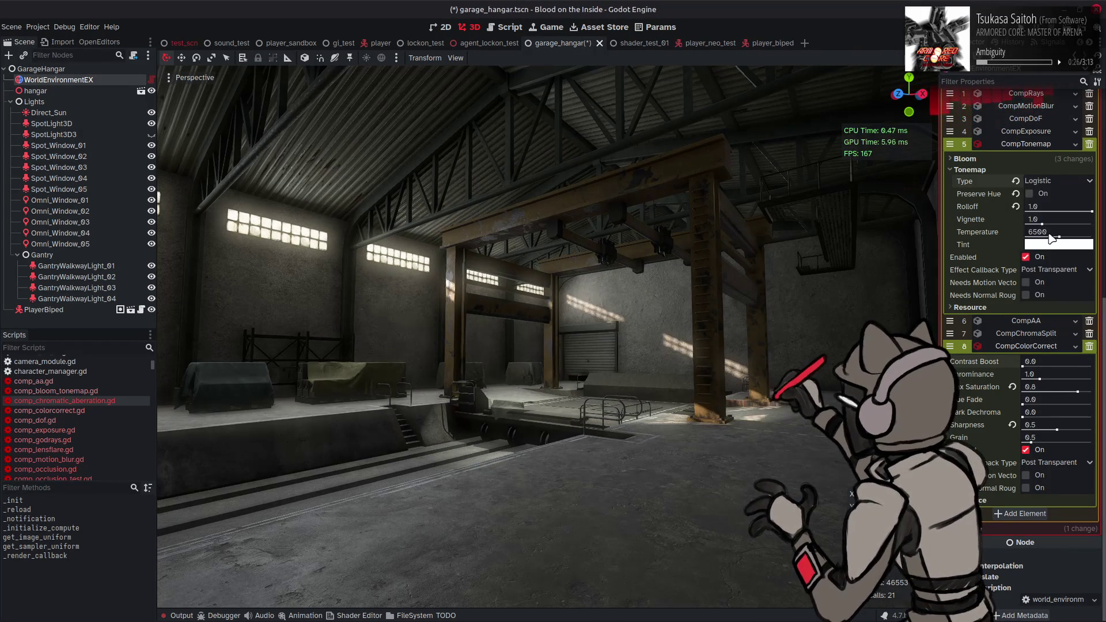
key("ctrl+z")
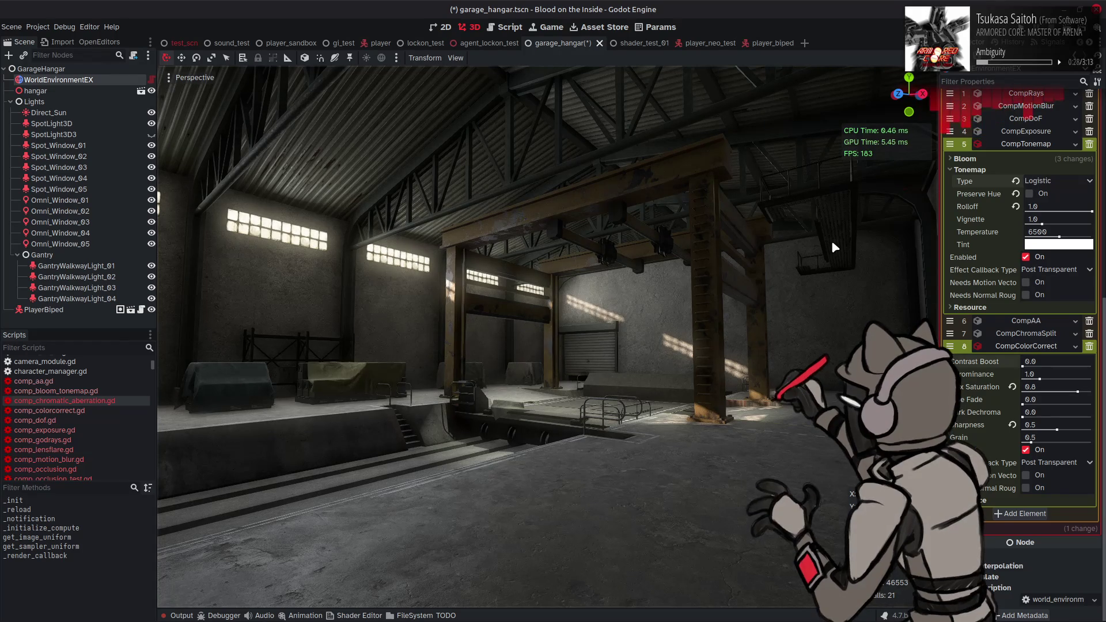
key("ctrl+shift+z")
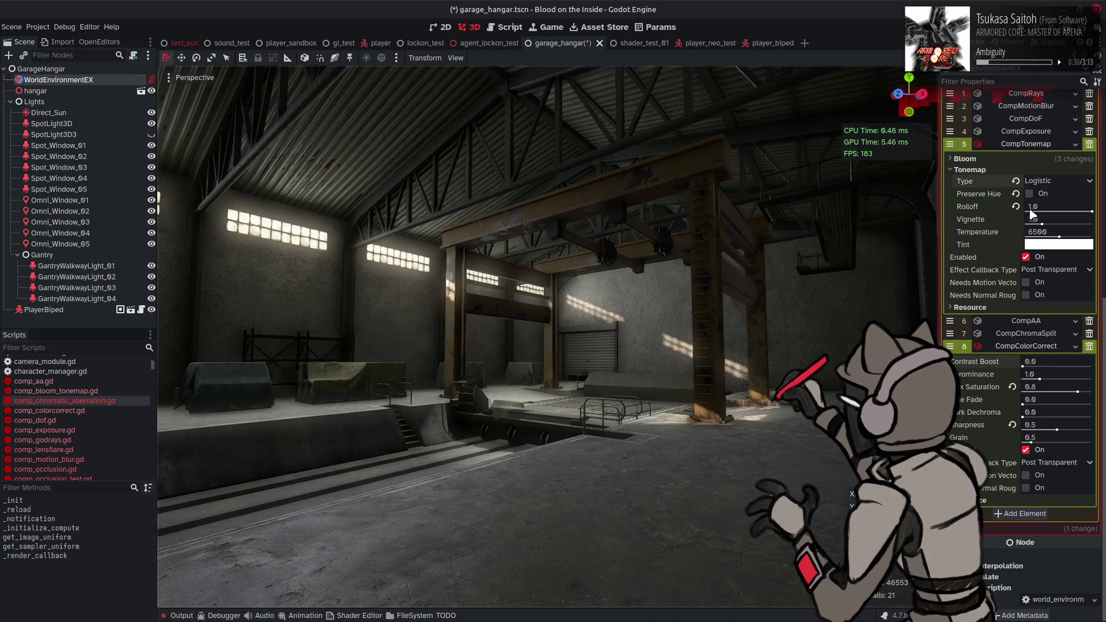
left_click(1051, 181)
left_click(1049, 230)
key("ctrl+z")
key("ctrl+shift+z")
key("ctrl+z")
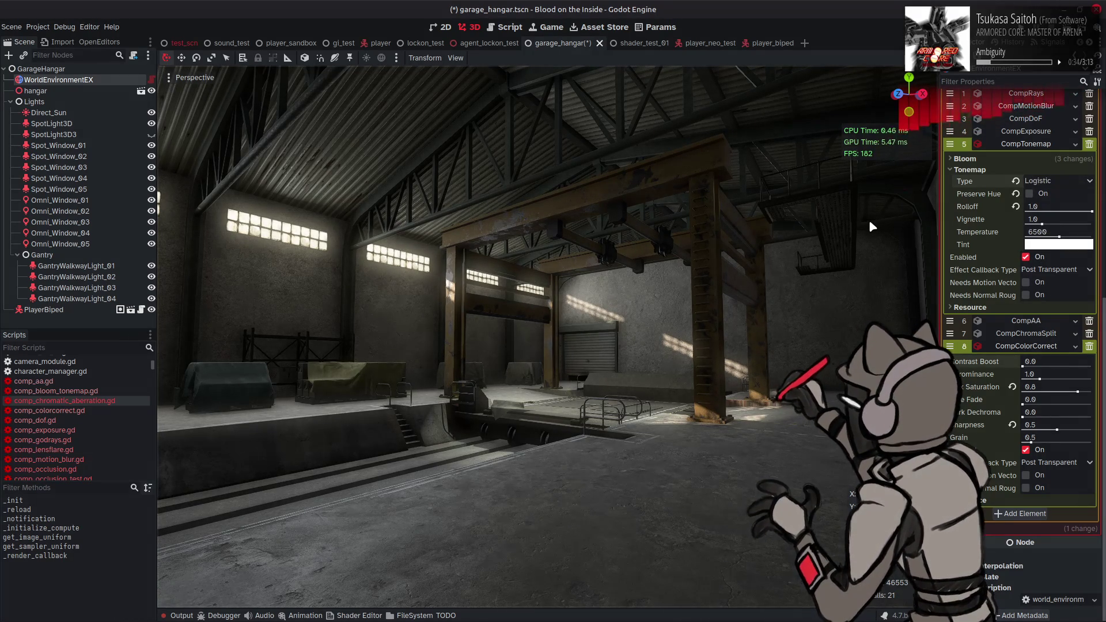
- Try the first listed tonemapper, then Ag X and Gt
left_click(1042, 183)
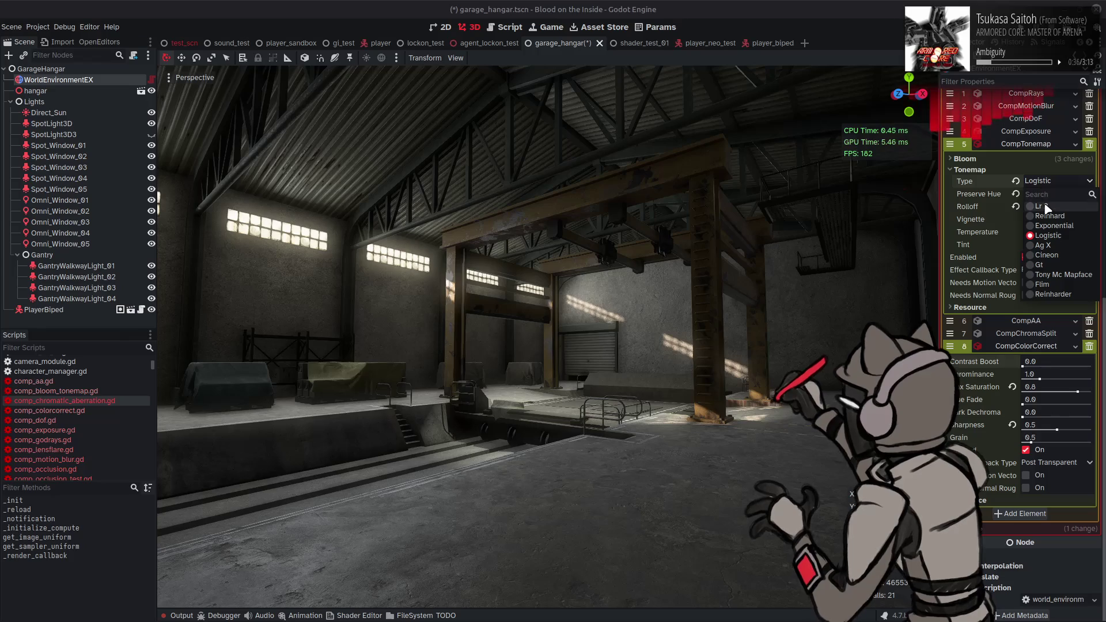
left_click(1048, 207)
key("ctrl+z")
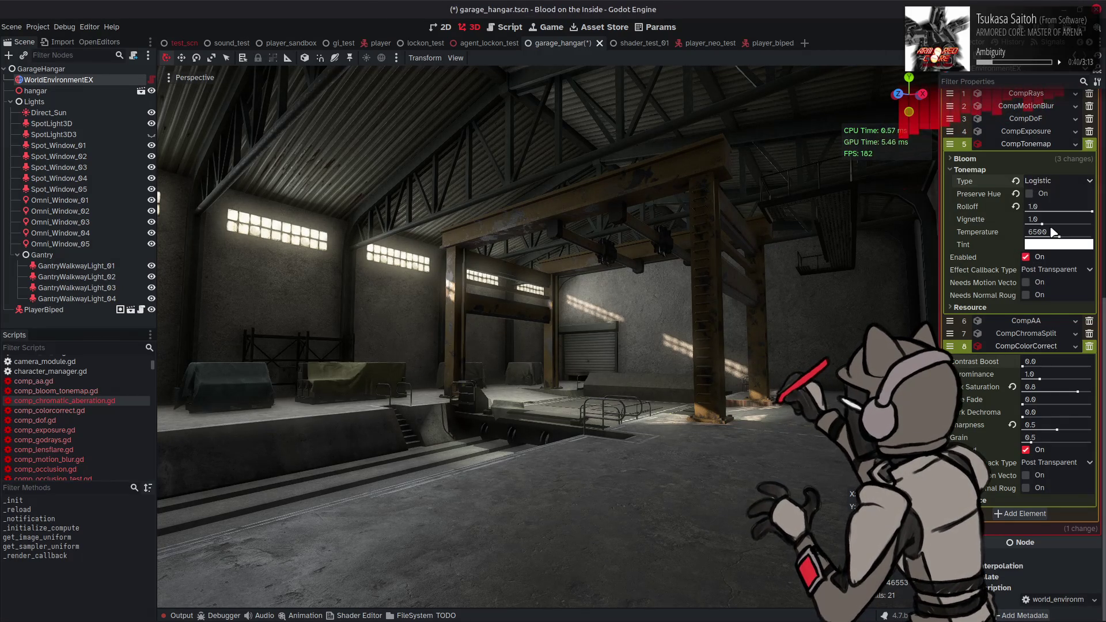
scroll(1057, 178, "up", 1)
left_click(1057, 180)
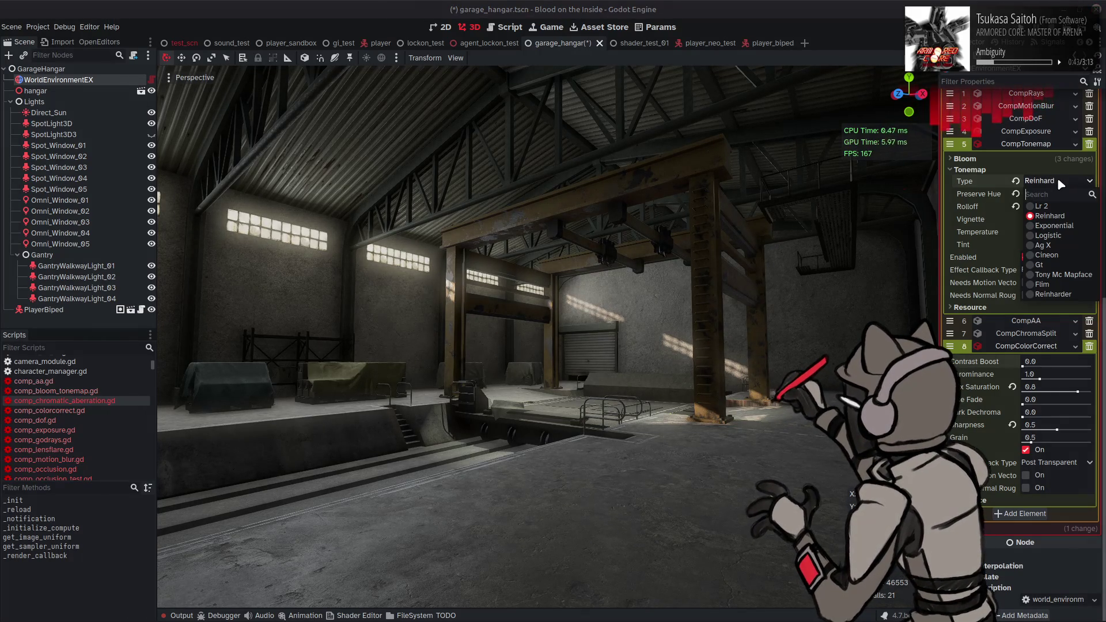
left_click(1058, 246)
scroll(1054, 181, "up", 3)
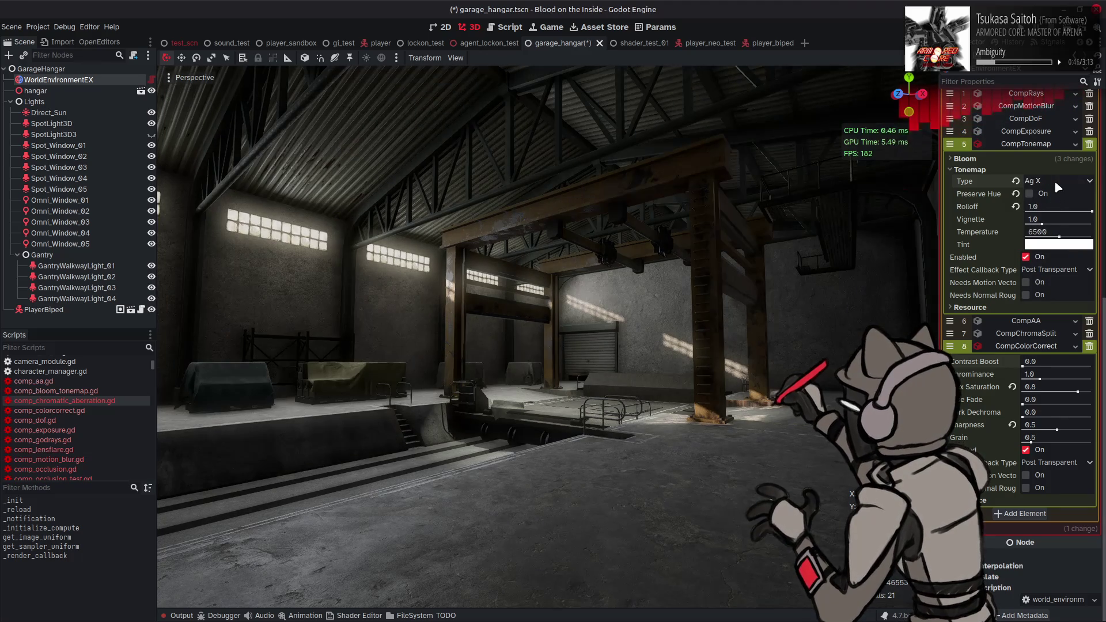
left_click(1055, 181)
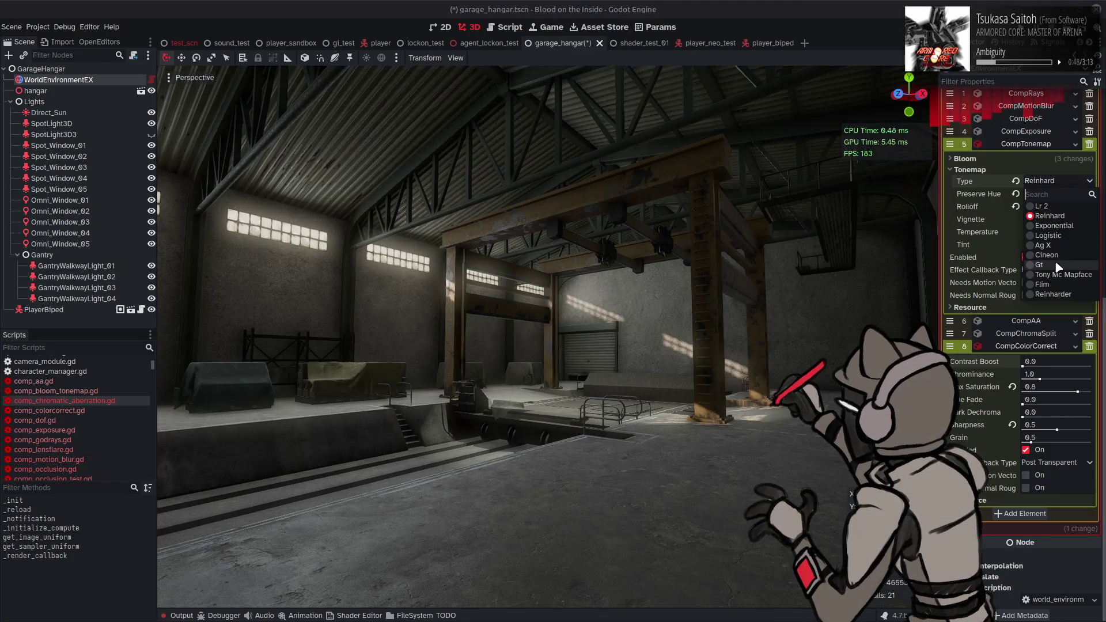
left_click(1058, 265)
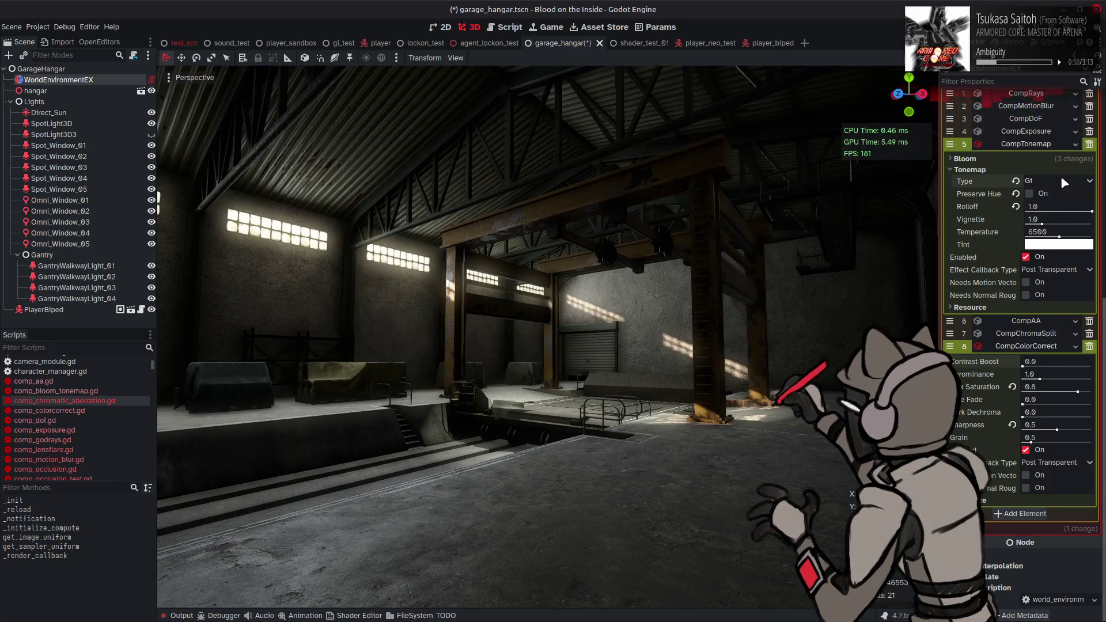
- Try the Tony Mc Mapface tonemapper, then revert to Reinhard
scroll(1064, 184, "up", 1)
scroll(1064, 184, "down", 1)
scroll(1063, 182, "up", 1)
scroll(1064, 183, "down", 1)
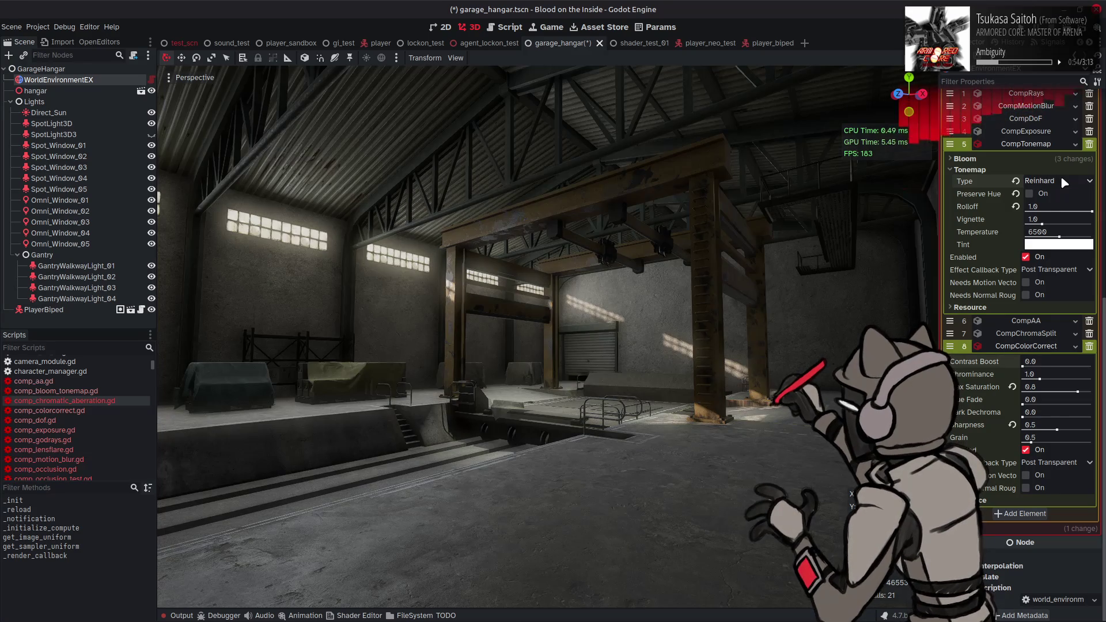
left_click(1064, 183)
left_click(1065, 279)
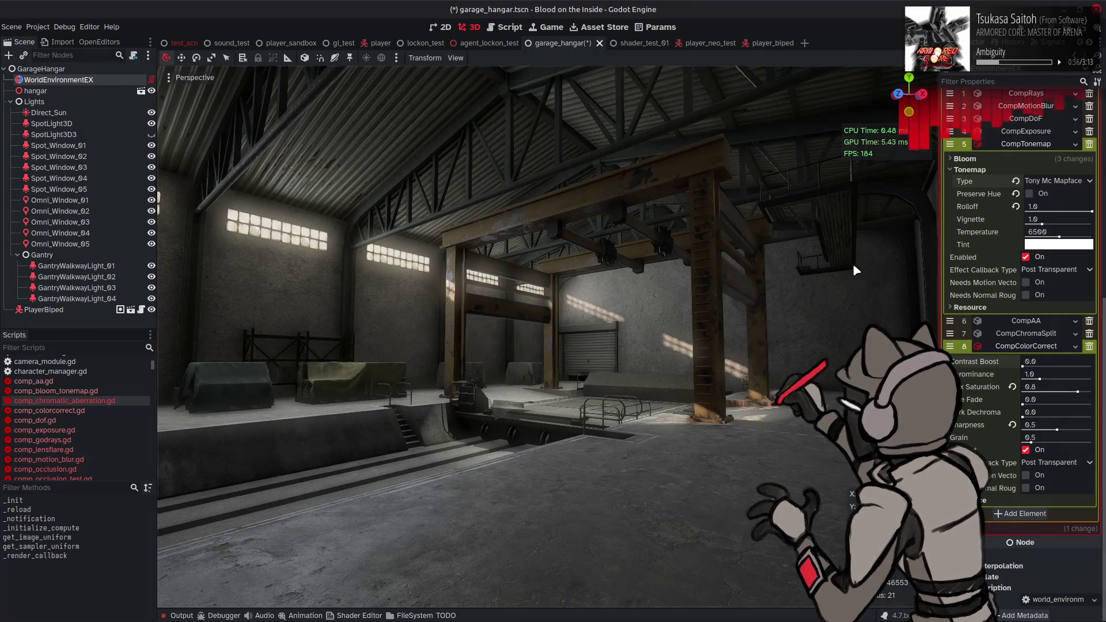
key("Up")
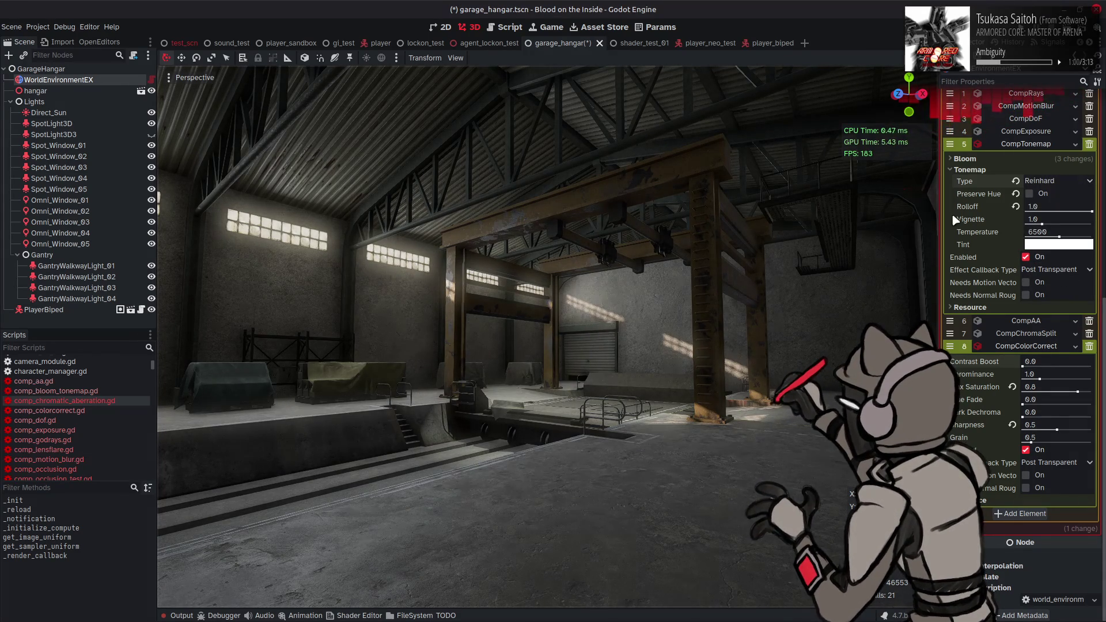
- Test Reinharder, undo it, and settle on the Cineon tonemapper
left_click(1045, 182)
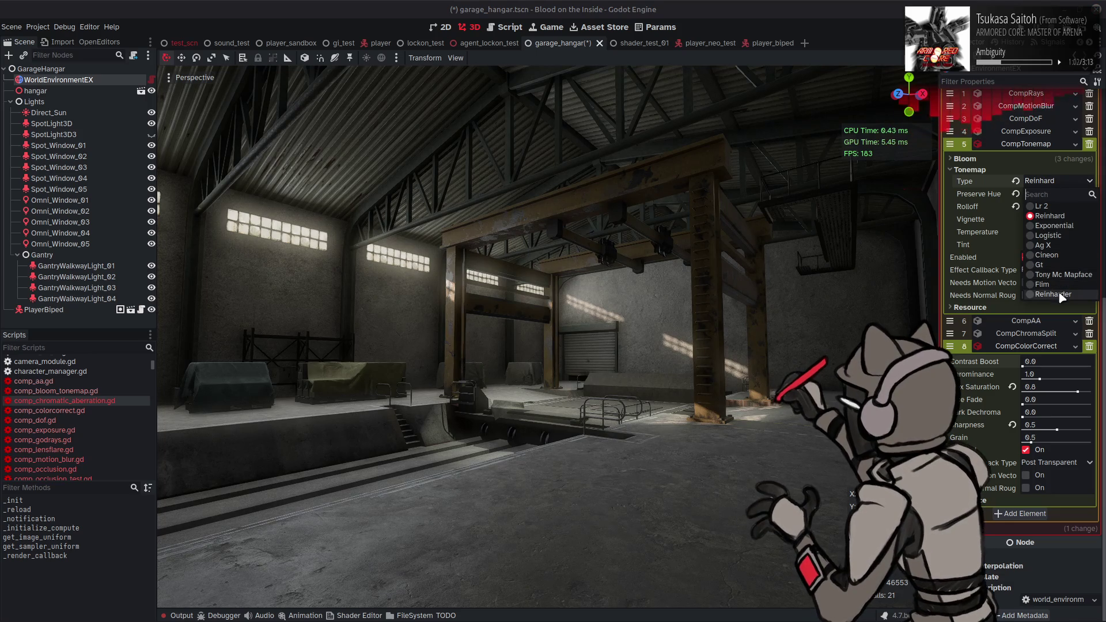
left_click(1055, 294)
mouse_move(848, 279)
left_mouse_down()
mouse_move(806, 271)
mouse_move(835, 288)
mouse_move(818, 276)
mouse_move(852, 278)
left_mouse_up()
key("ctrl+z")
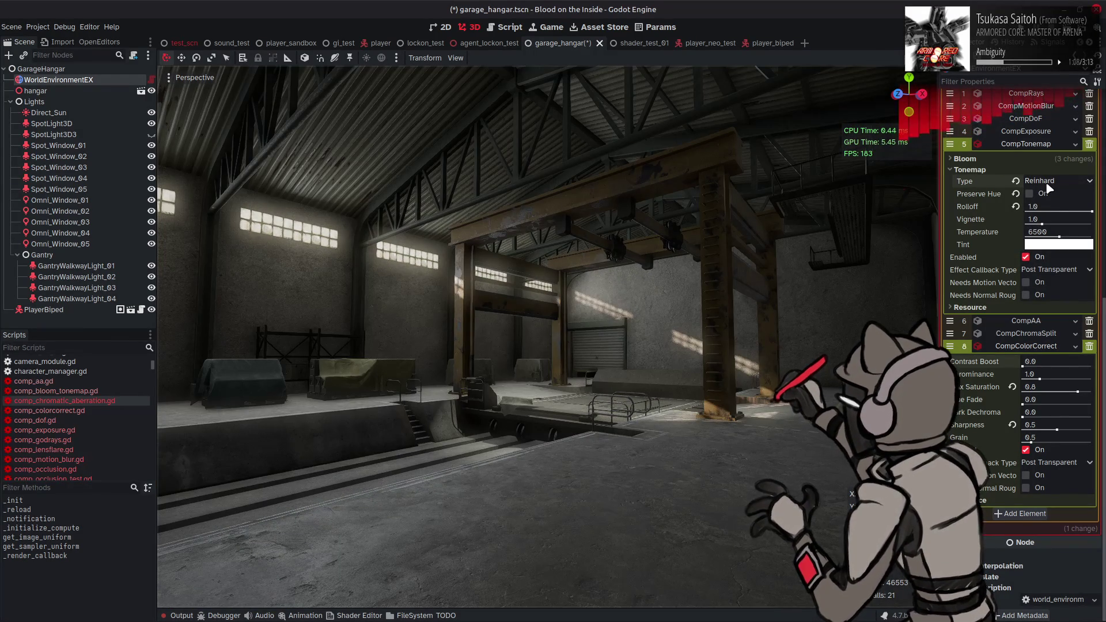
left_click(1048, 182)
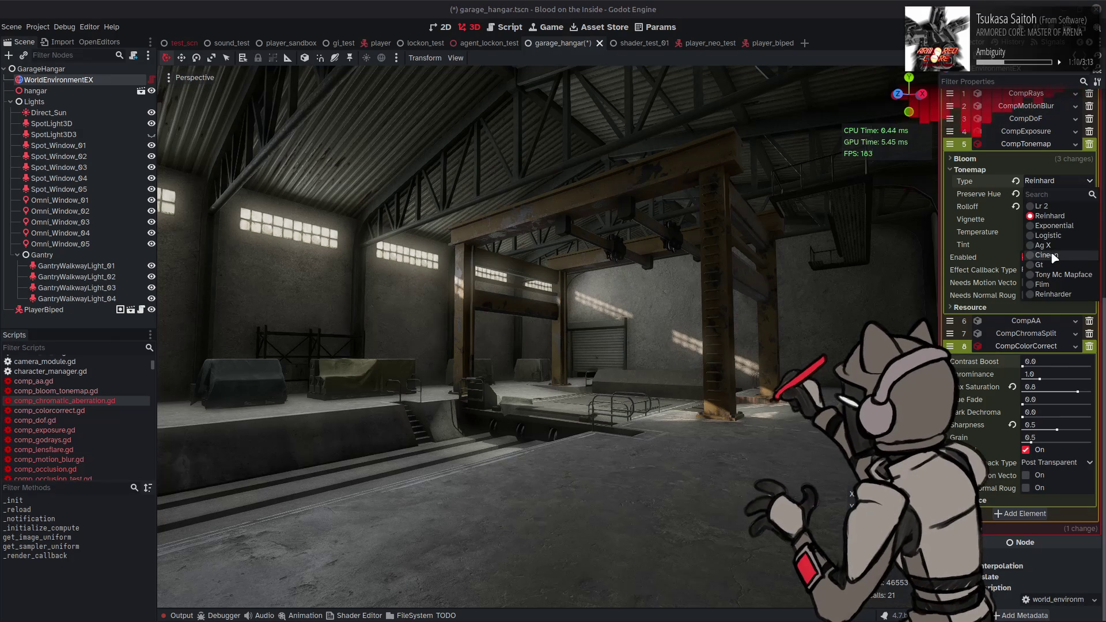
left_click(1054, 256)
mouse_move(843, 262)
left_mouse_down()
mouse_move(830, 271)
mouse_move(760, 254)
mouse_move(997, 382)
left_mouse_up()
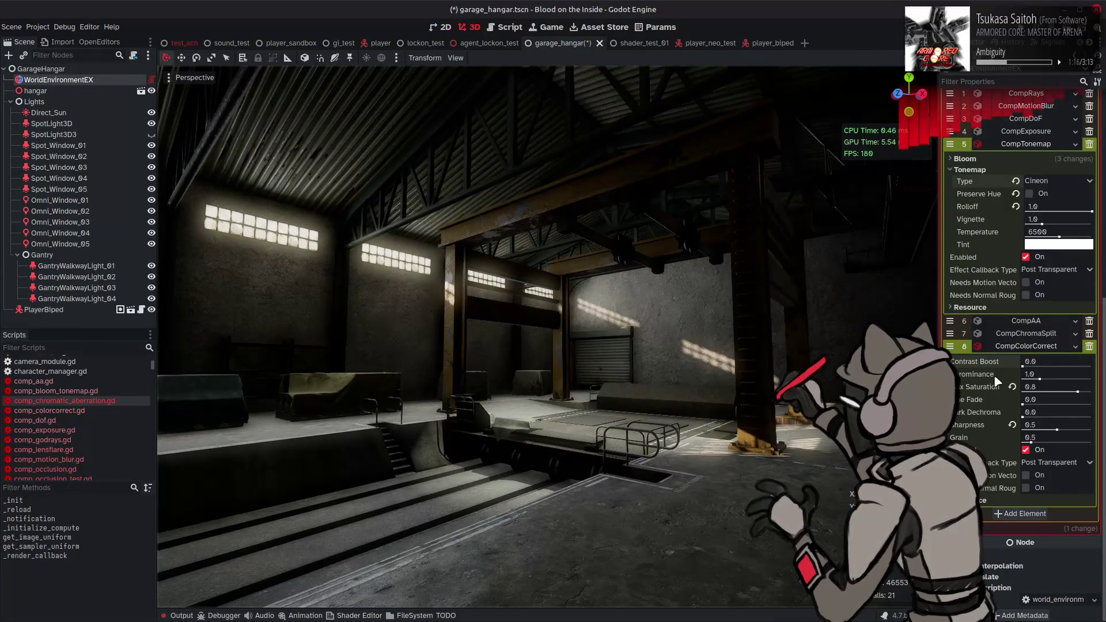
- Reset Max Saturation to 1.0, set Contrast Boost to 0.5, return to Reinhard, and zero Dark Dechroma
left_click(1012, 387)
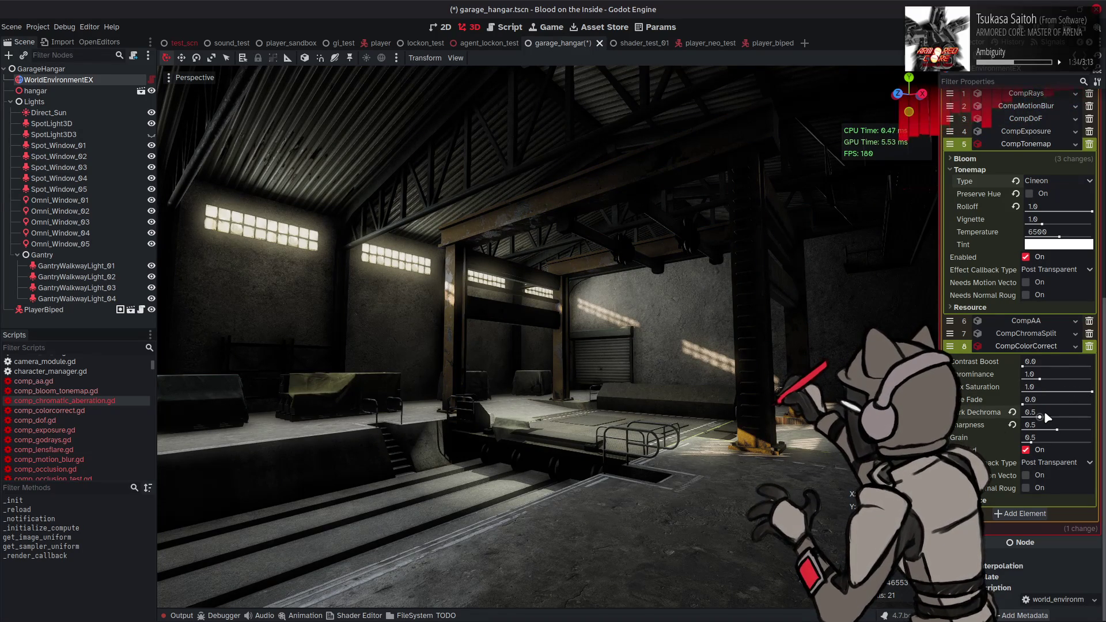
left_click(1037, 374)
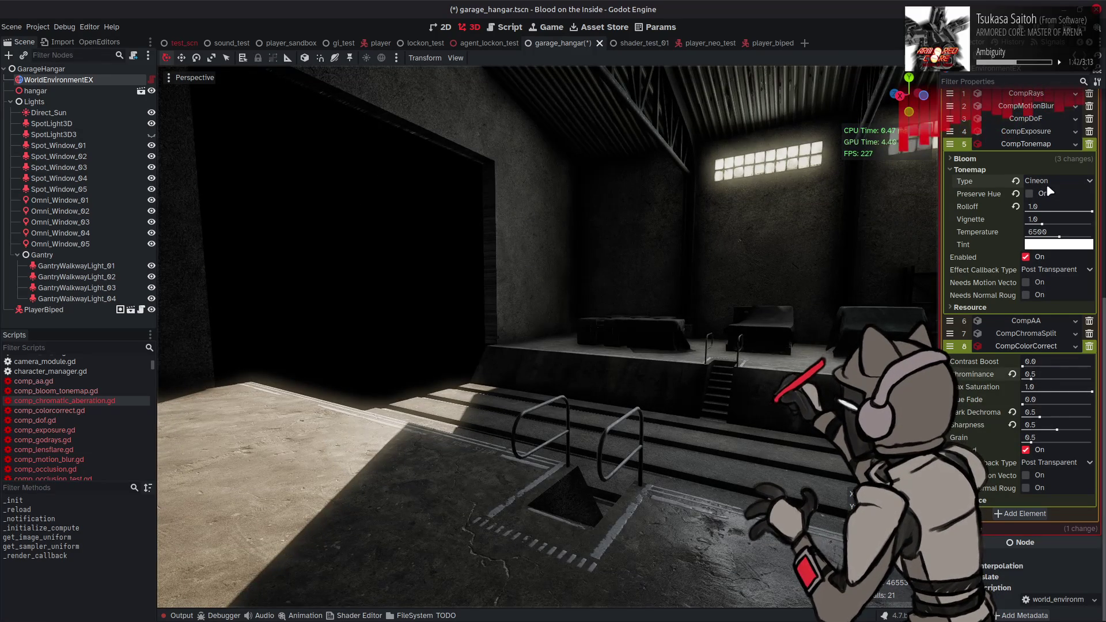
left_click(1046, 181)
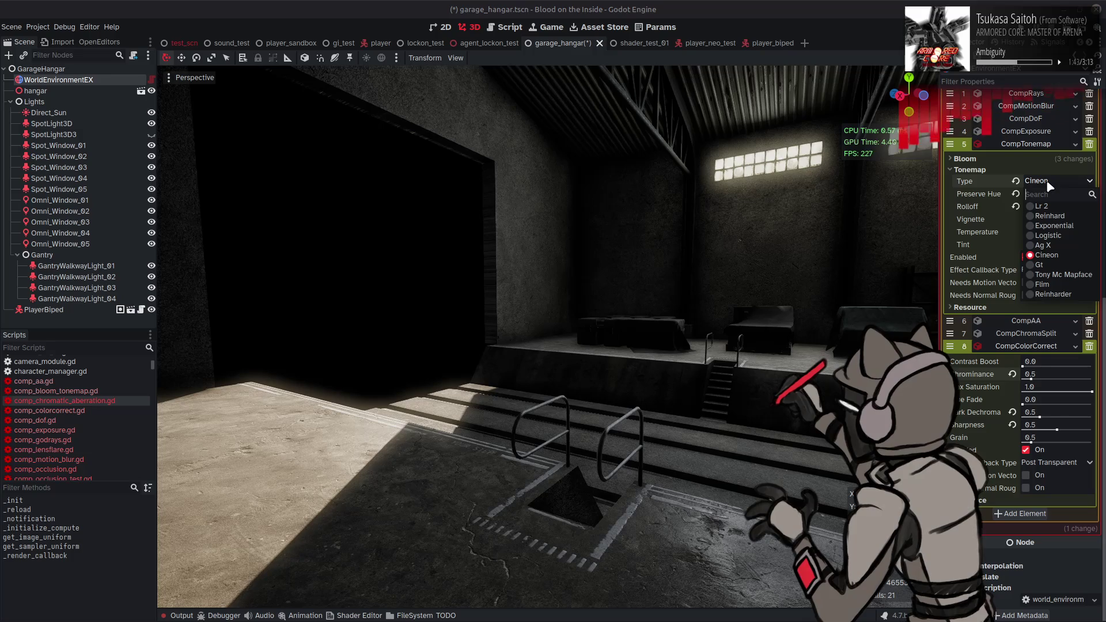
left_click(1050, 274)
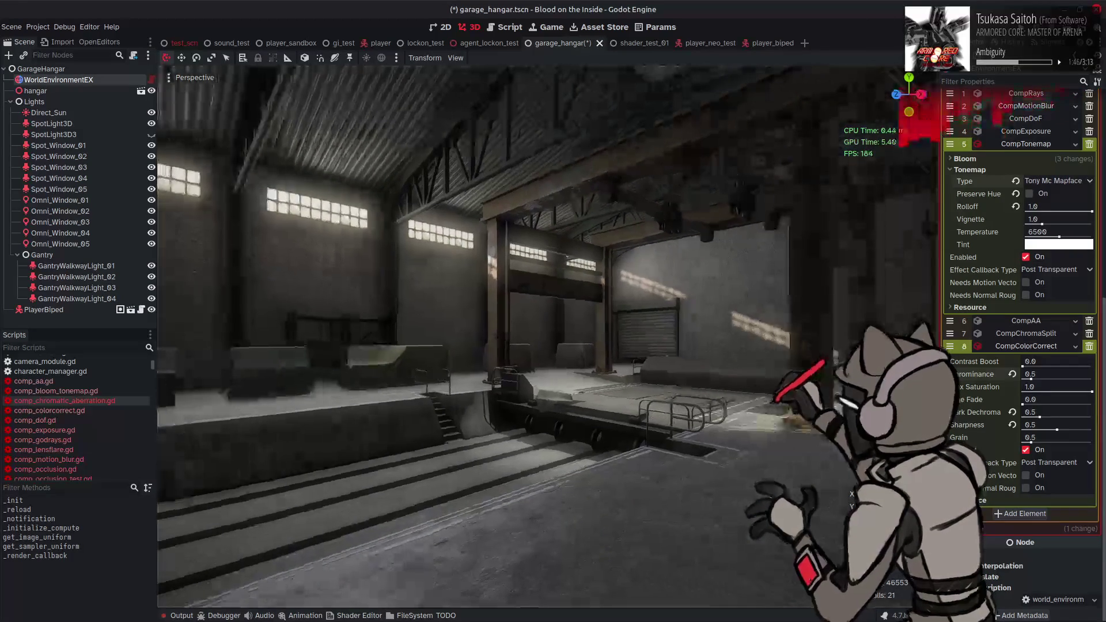
left_click(1037, 362)
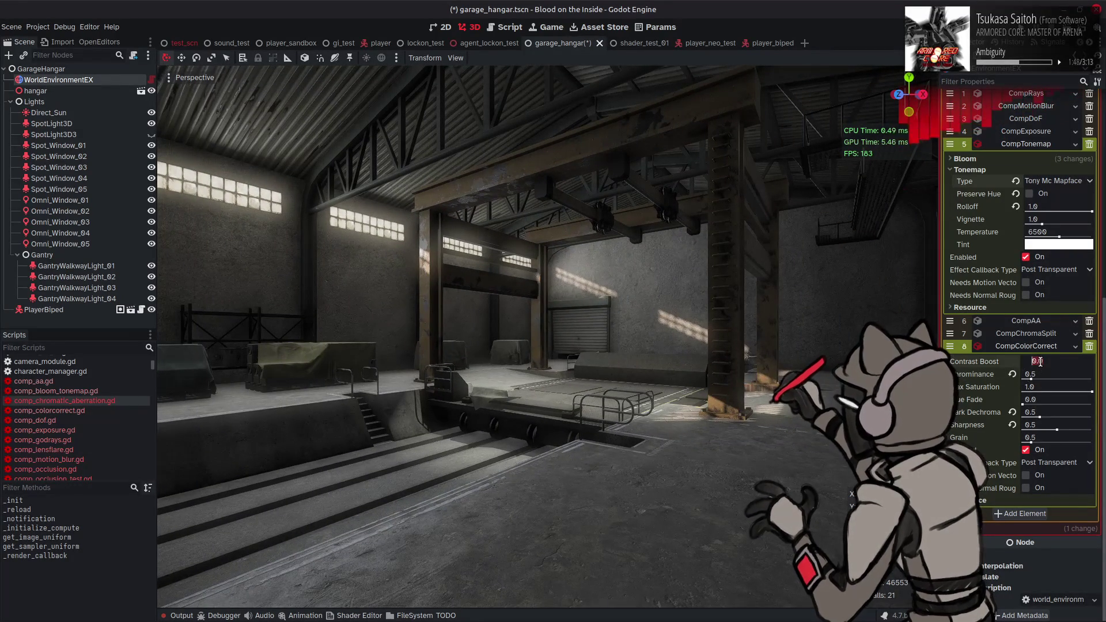
type("0.5")
key("Return")
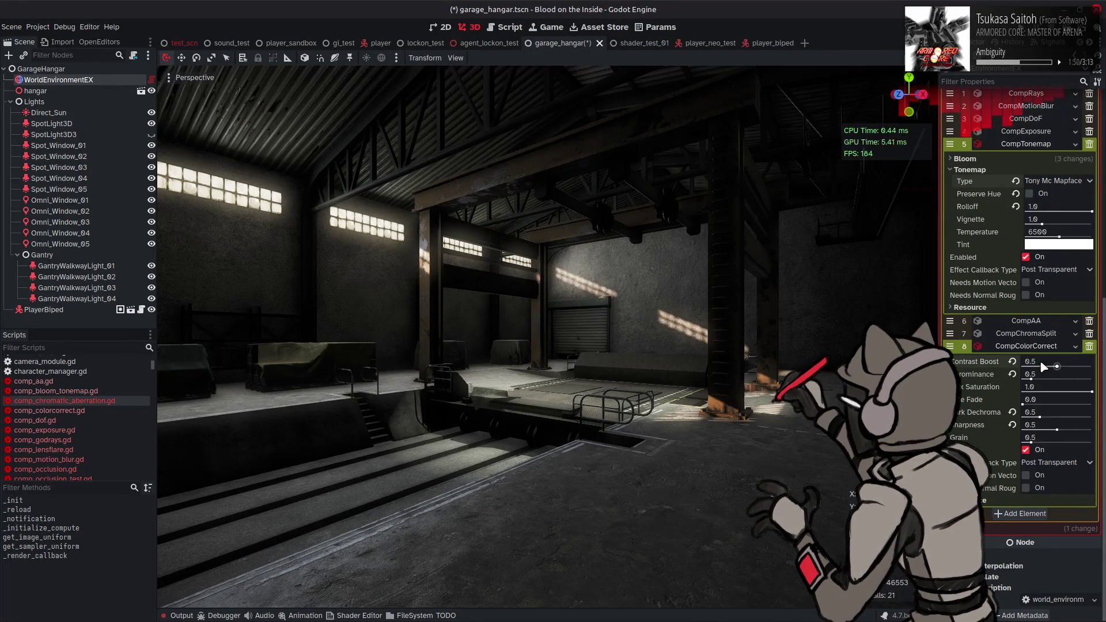
left_click(1047, 181)
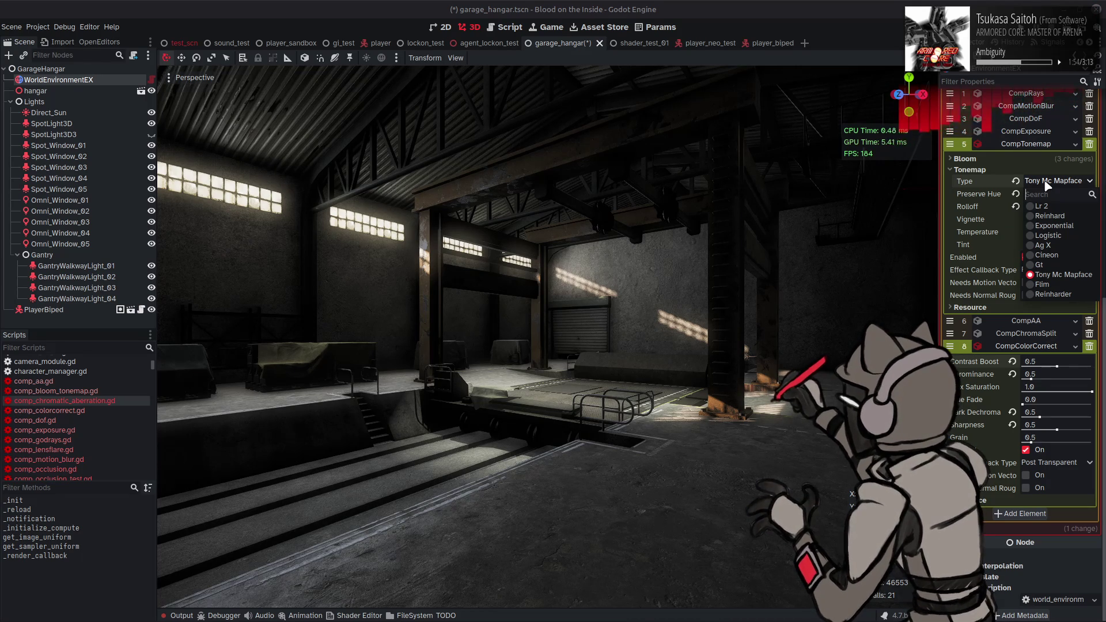
left_click(1051, 216)
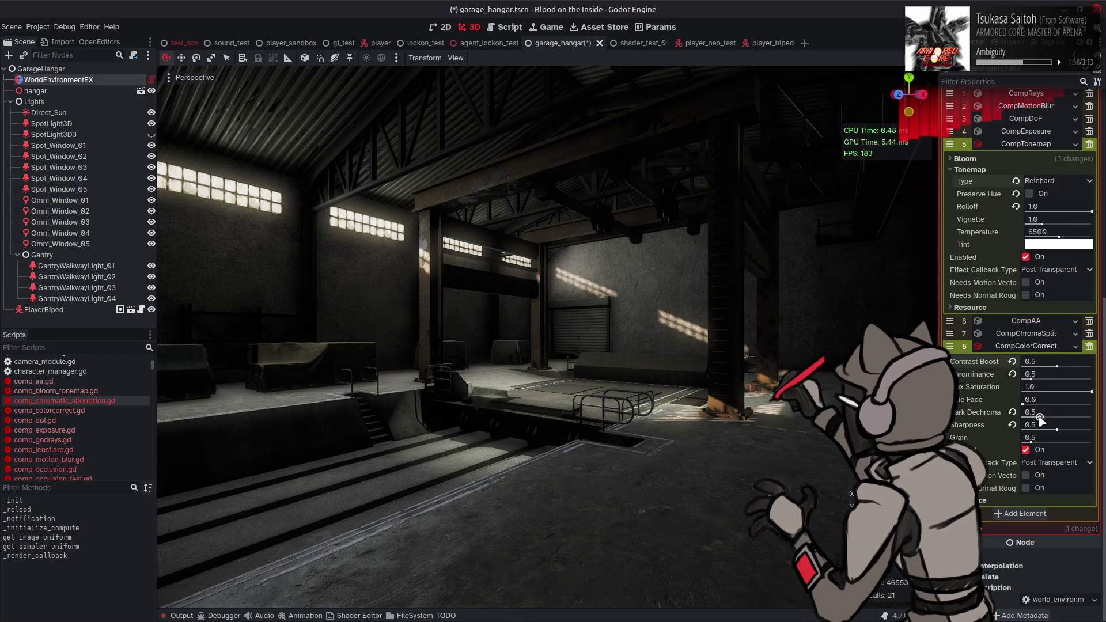
left_click_drag(1041, 417, 990, 420)
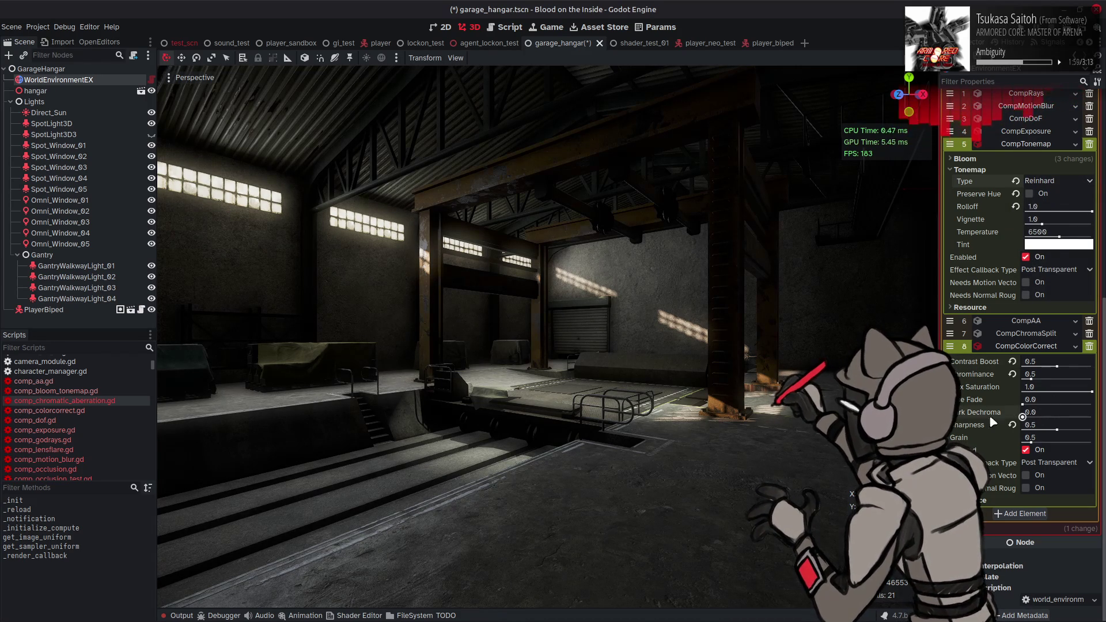
- Test Chrominance near zero and at 0.5, reset it to 1.0, and set Max Saturation to 0.8
left_click(1012, 374)
left_click_drag(1040, 379, 1024, 379)
left_click(1041, 373)
type("0.5")
key("Return")
left_click(1013, 373)
left_click(1040, 387)
type("0.8")
key("Return")
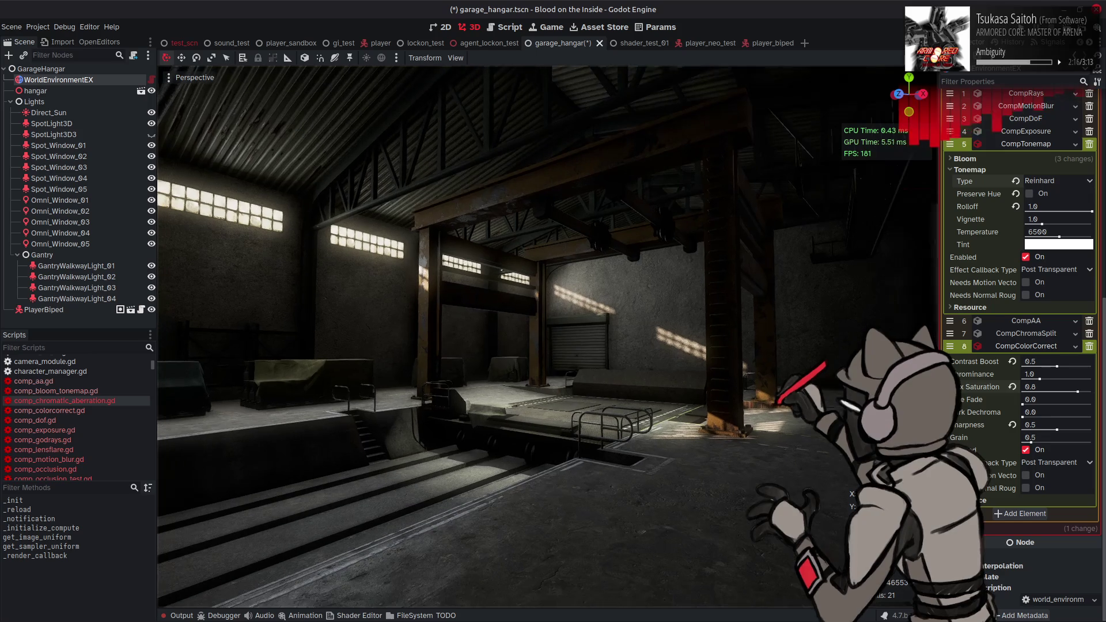
scroll(988, 210, "up", 8)
- Set ambient Top Energy to 0.25, then 0.125, and select the five window spotlights
left_click(1048, 160)
type(".25")
key("Return")
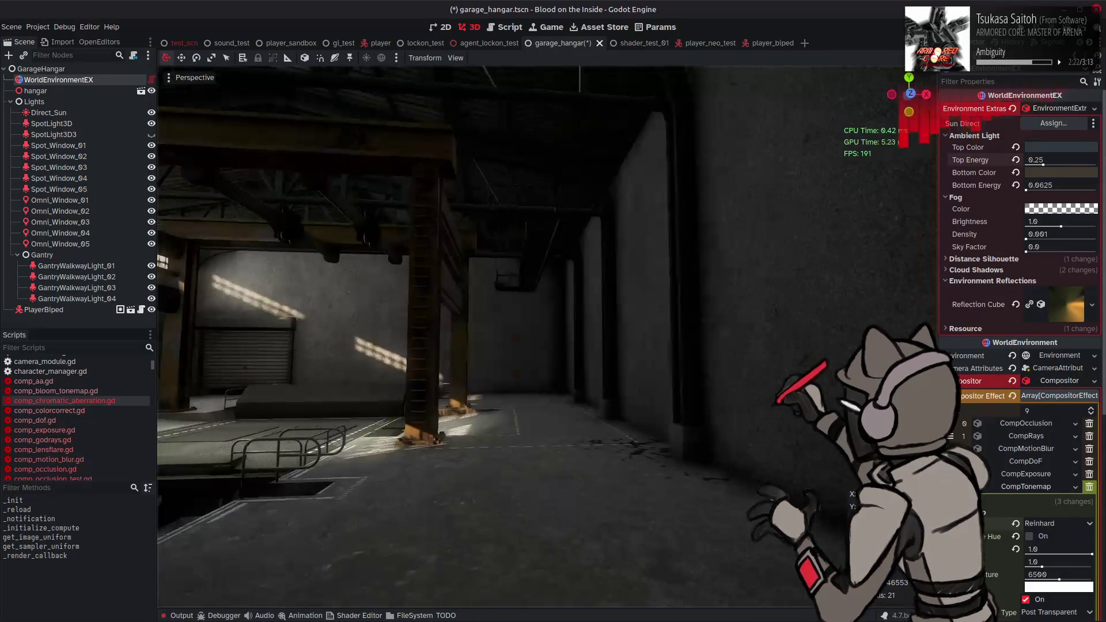
left_click(1048, 159)
type(".125")
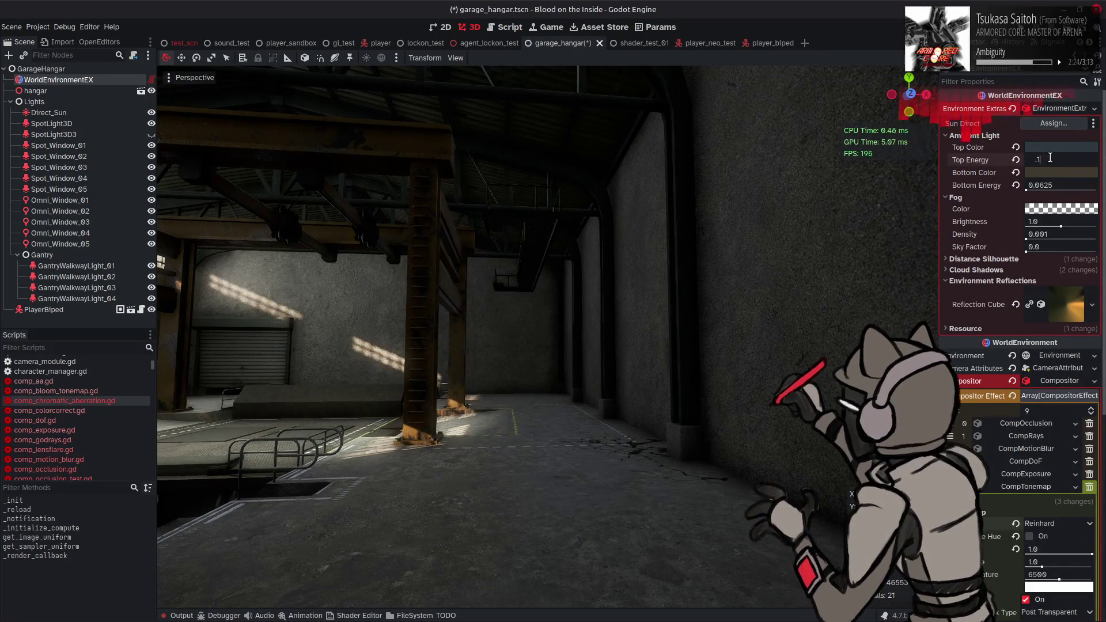
key("Return")
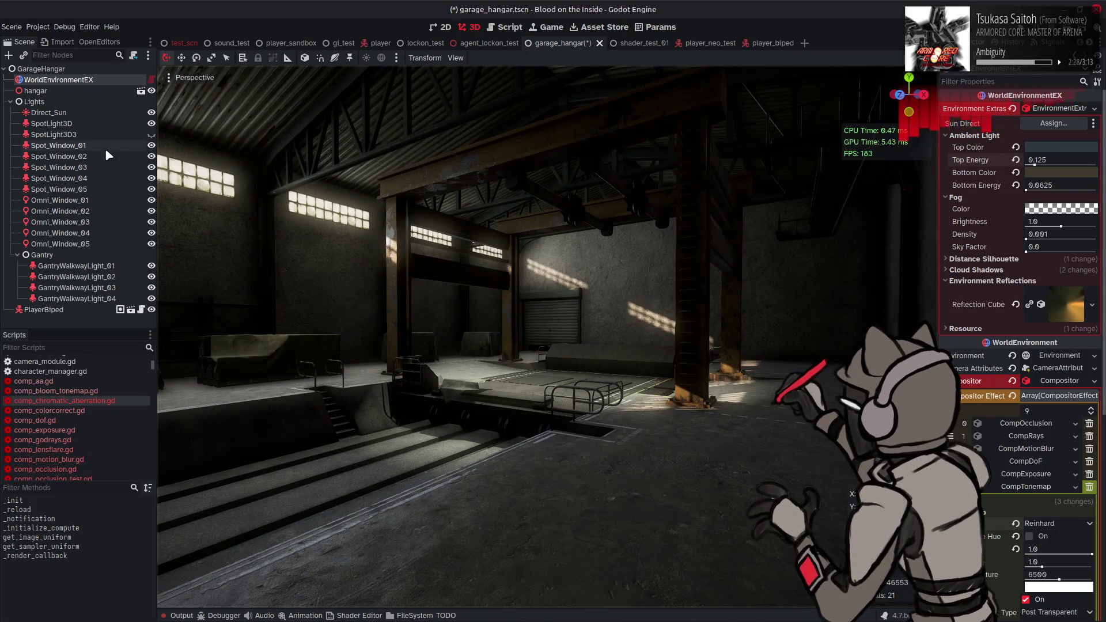
left_click(105, 145)
left_click(95, 189, "shift")
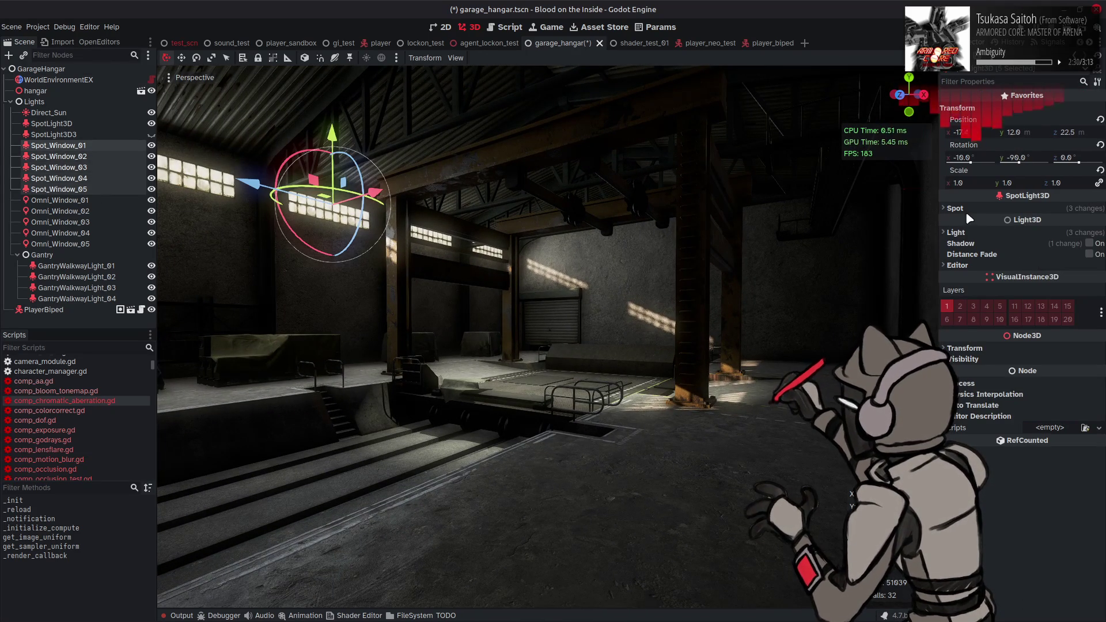
- Nudge the window spotlights' pale blue light colour hue, first to 200 and then to 204
left_click(974, 232)
left_click(1059, 247)
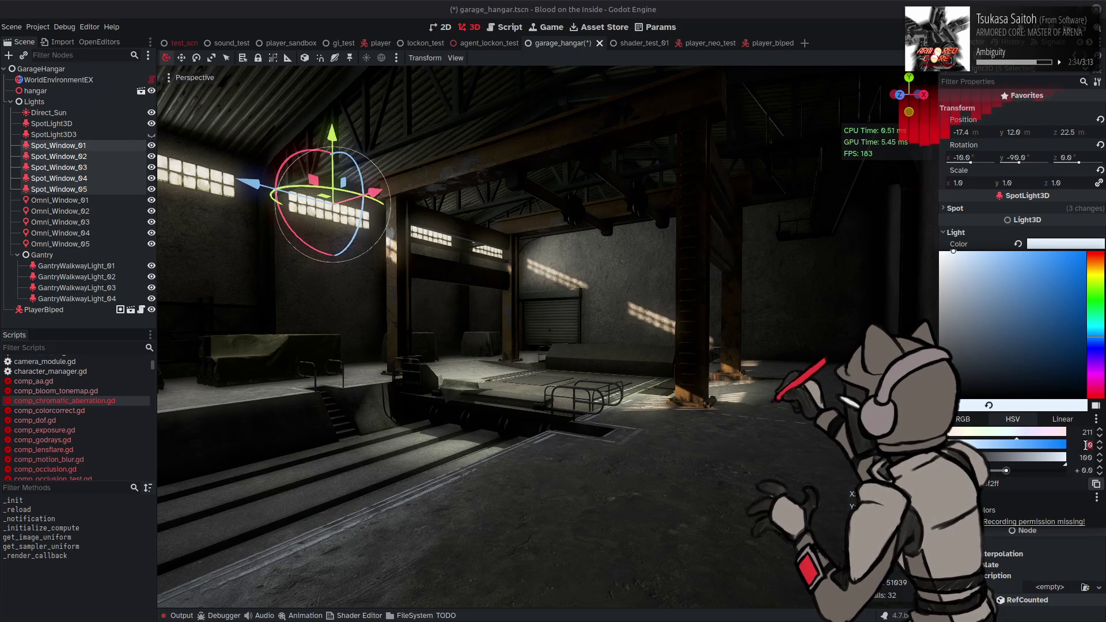
left_click(1088, 446)
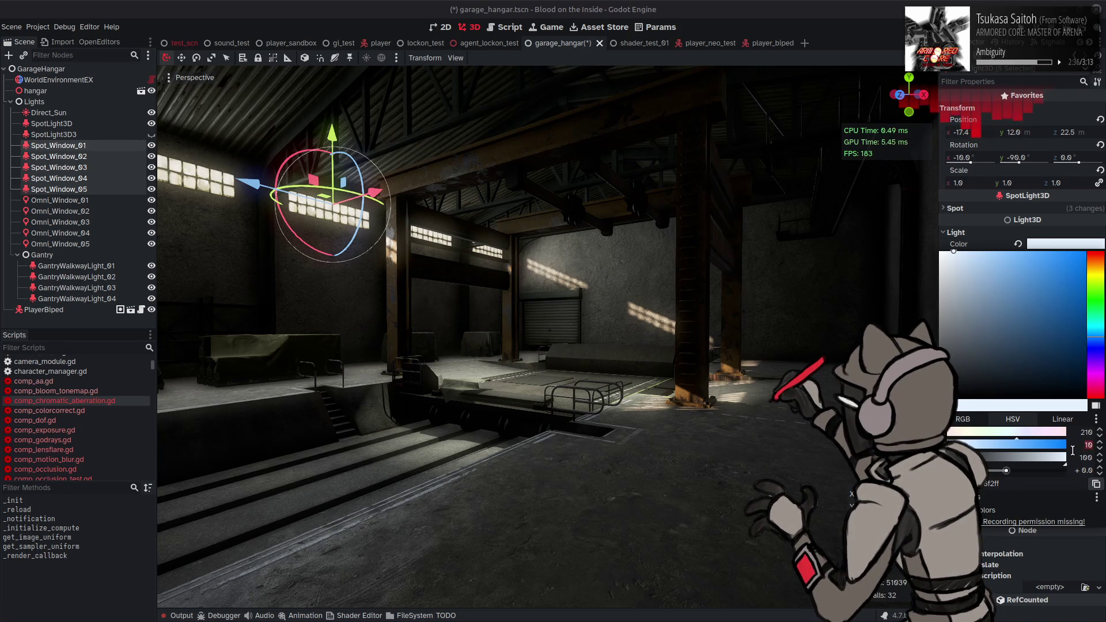
key("Escape")
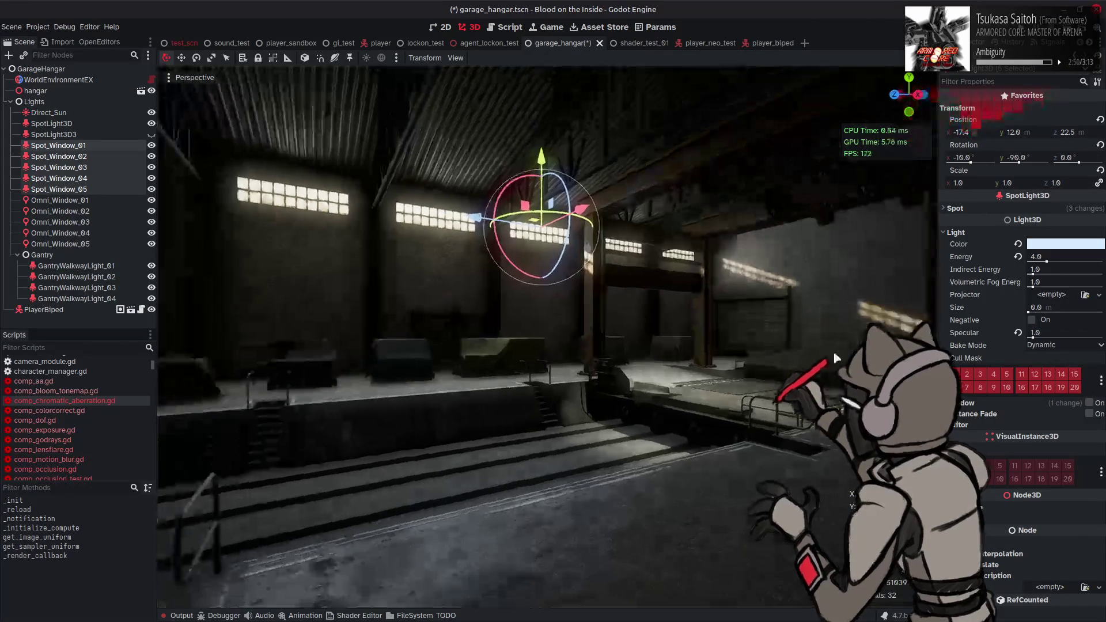
left_click(1066, 244)
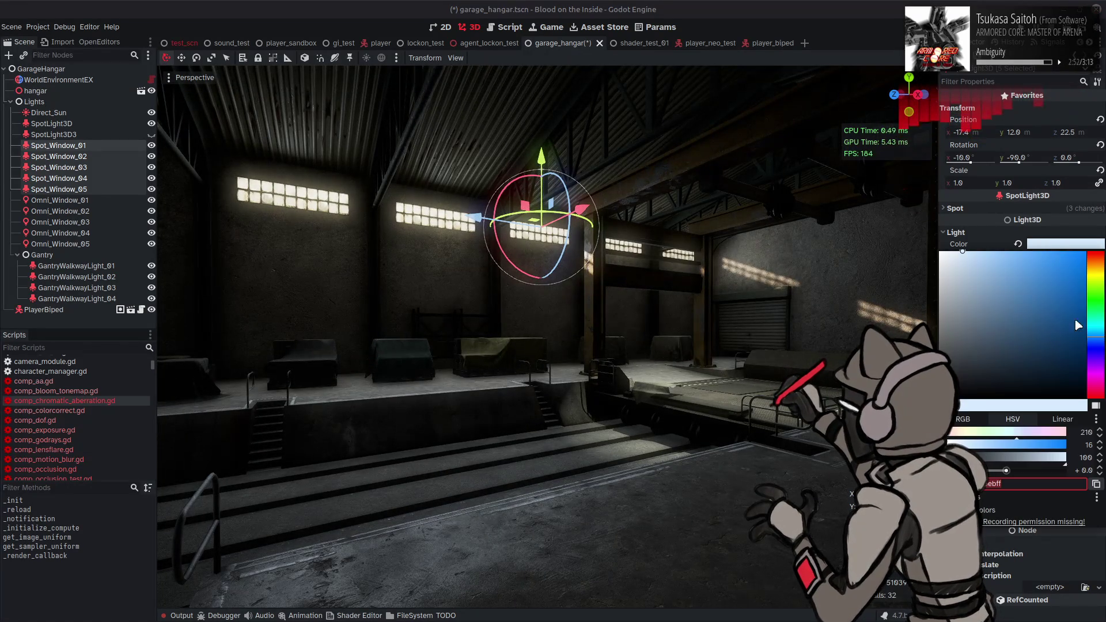
left_click(1078, 432)
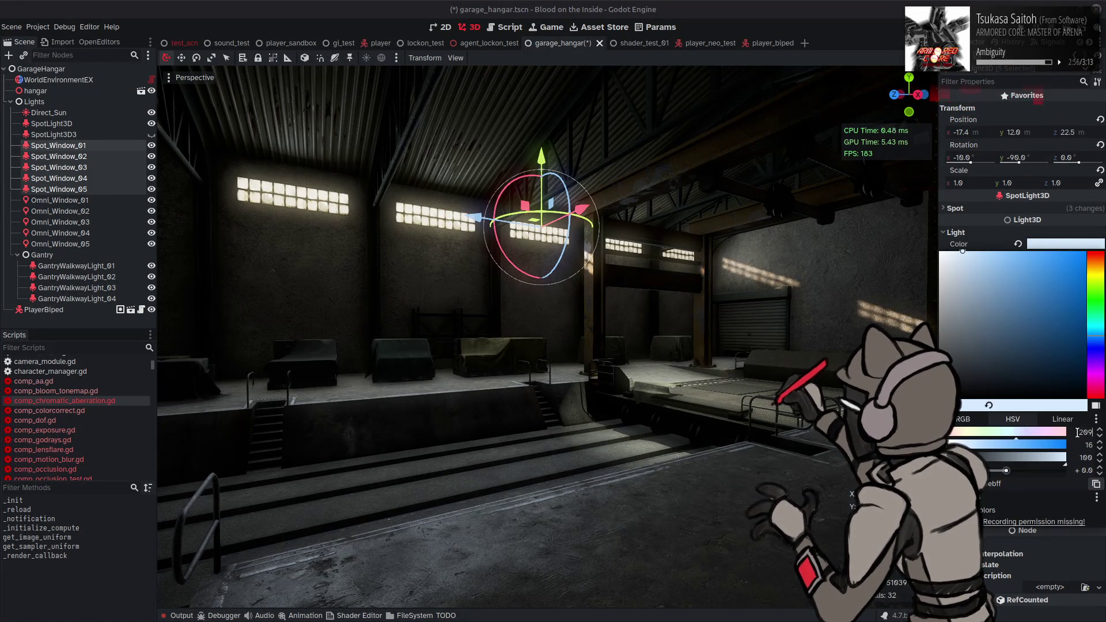
left_click_drag(1078, 432, 1094, 432)
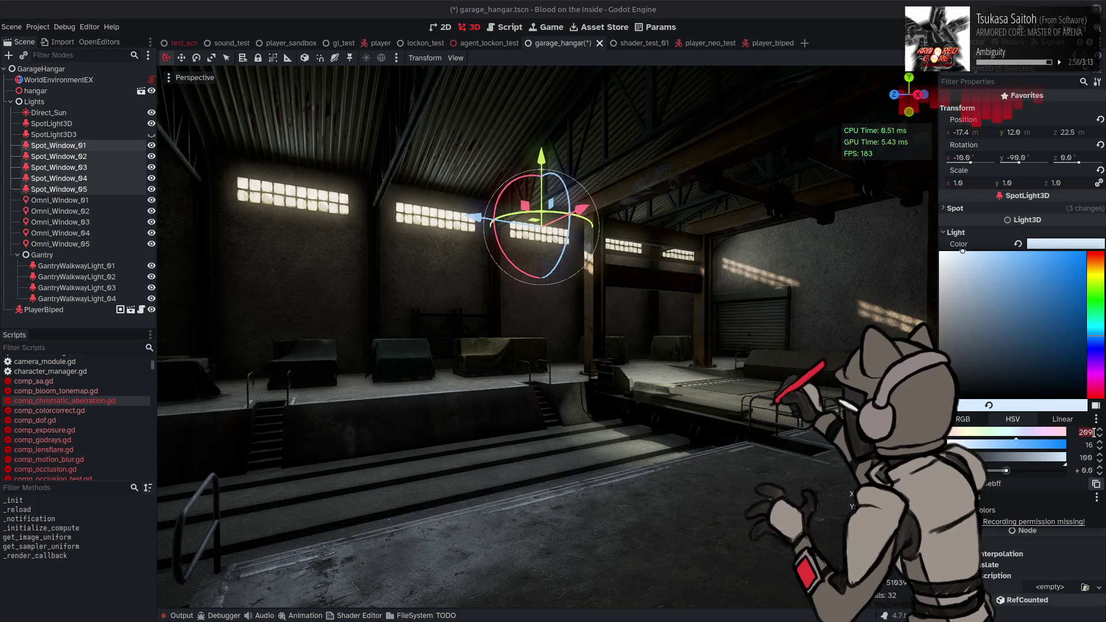
key("BackSpace")
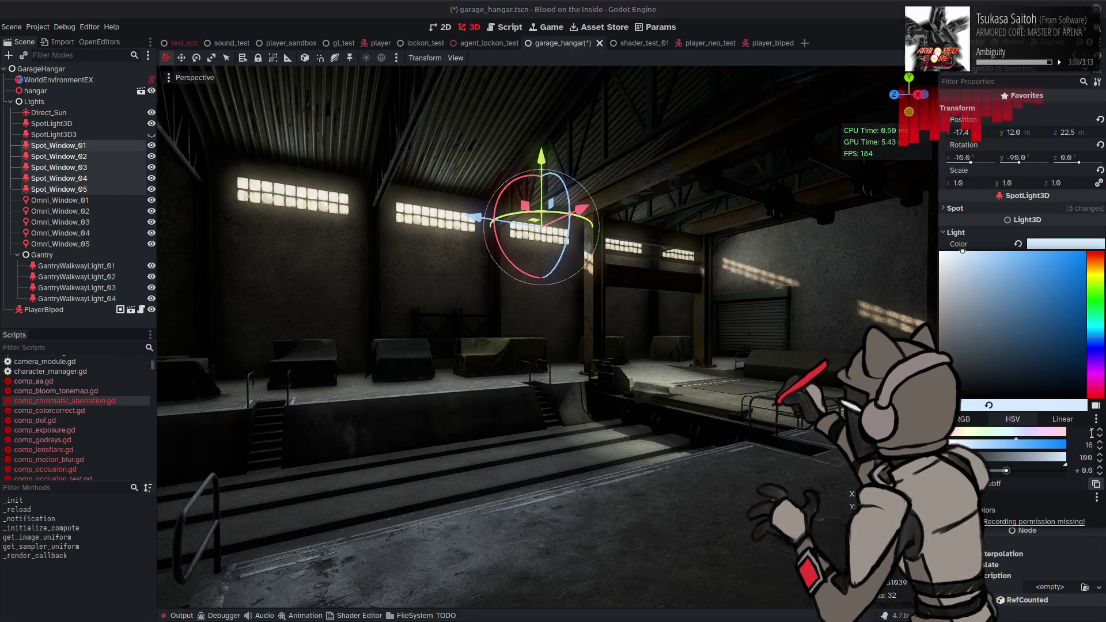
key("Escape")
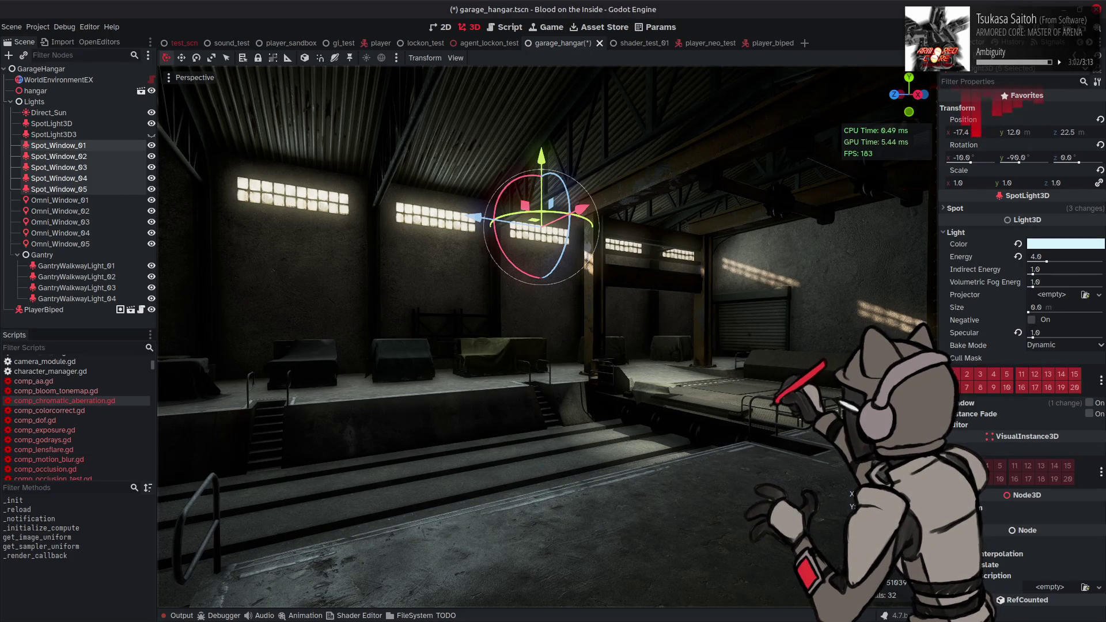
- Fly around the hangar to compare the new pale blue window lighting
left_click(1066, 244)
scroll(1100, 432, "up", 5)
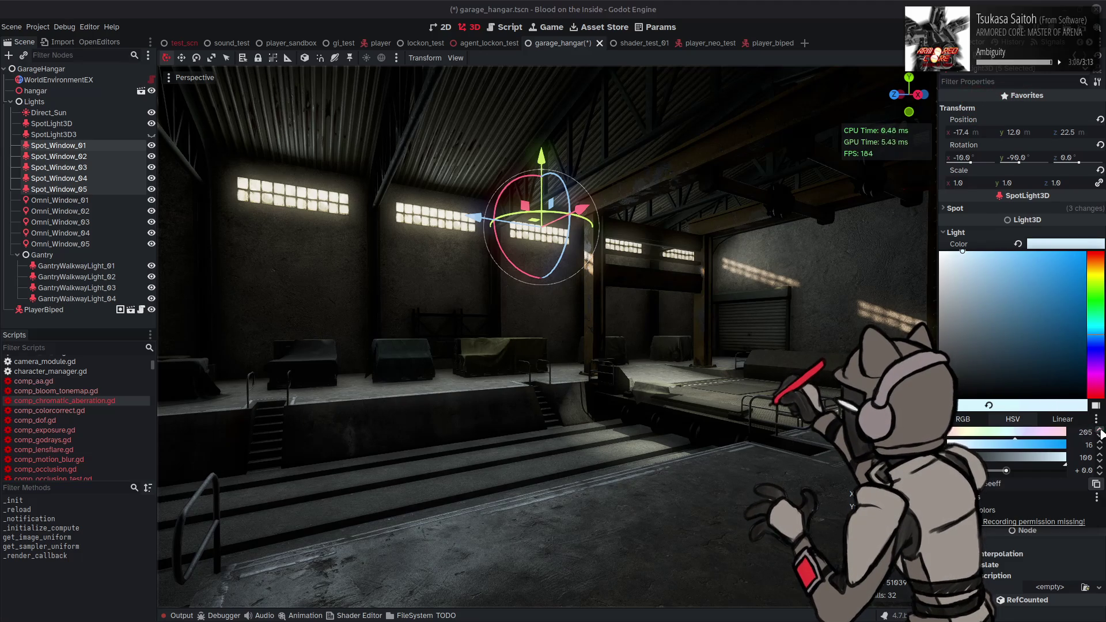
key("Escape")
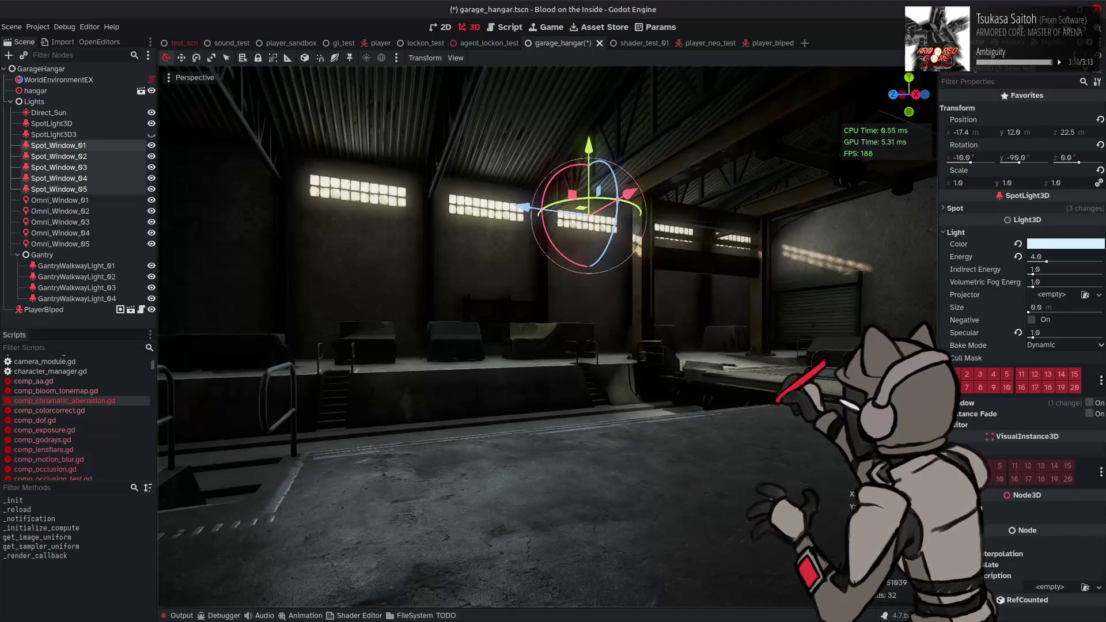
key("e")
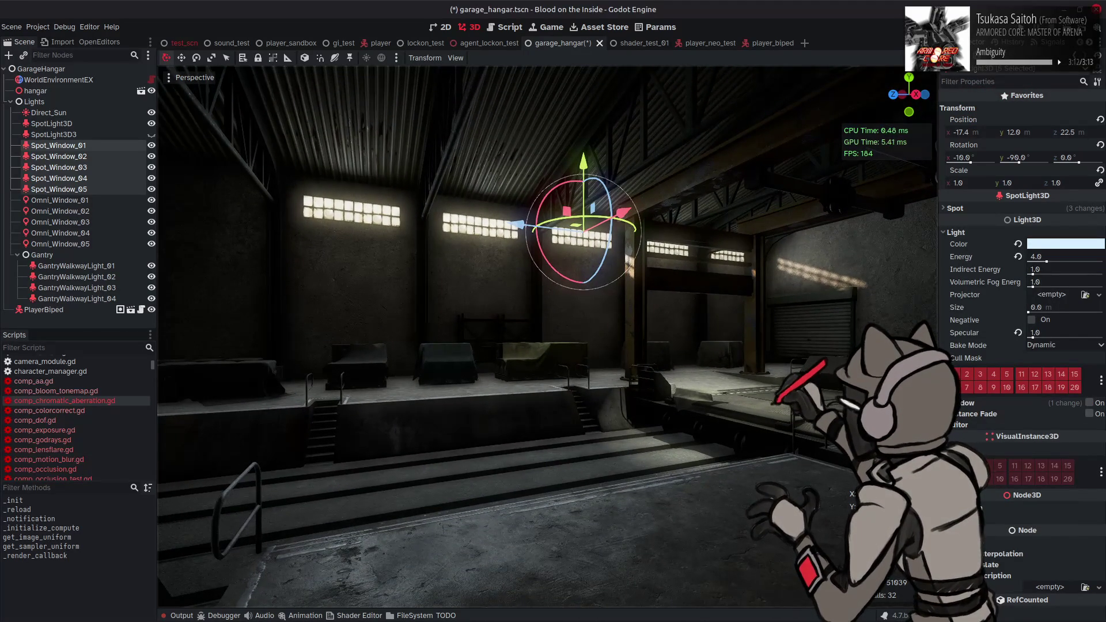
left_click(1066, 245)
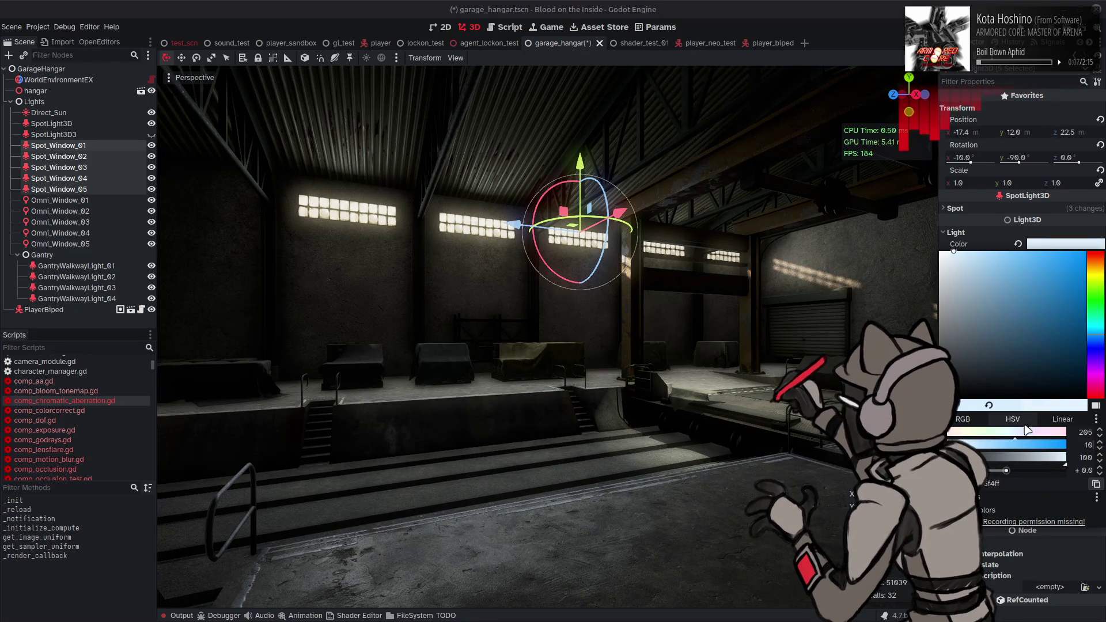
key("Escape")
key("a")
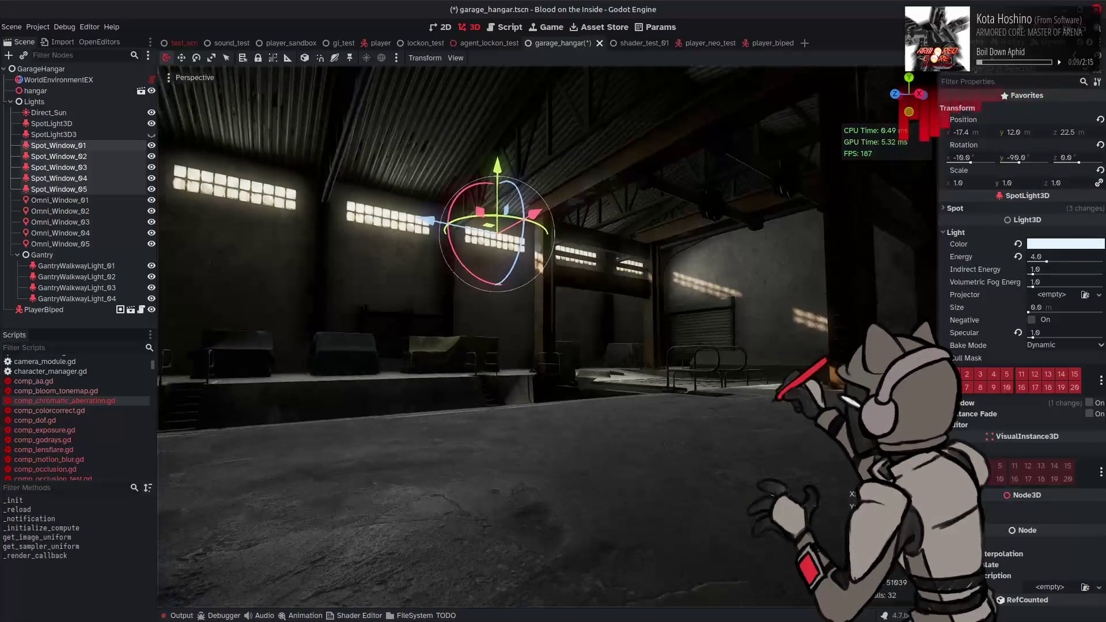
key("d")
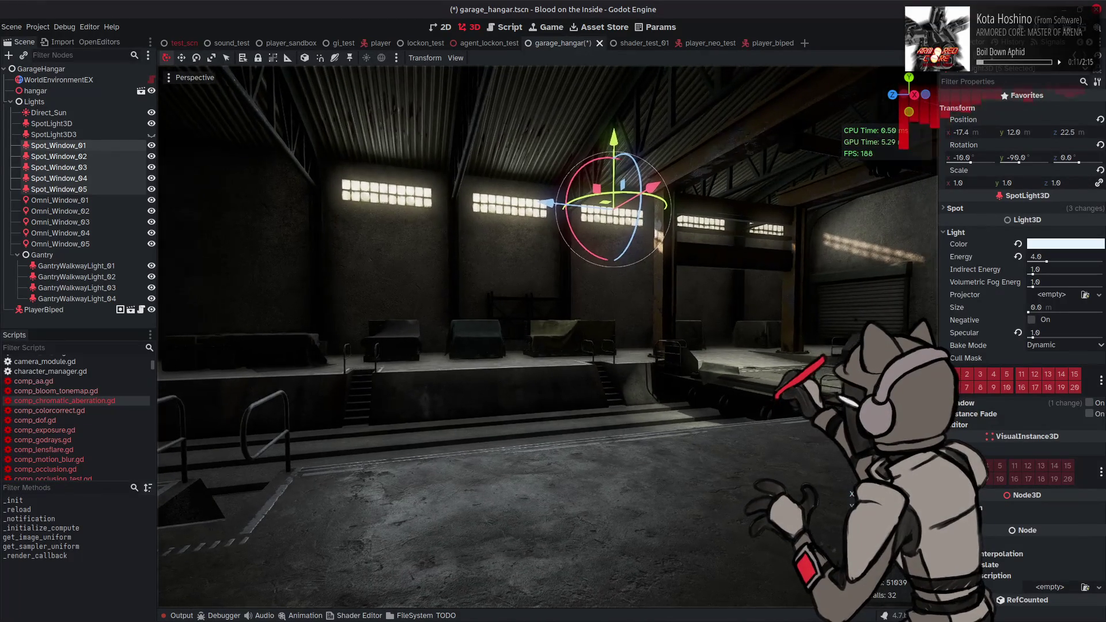
key("a")
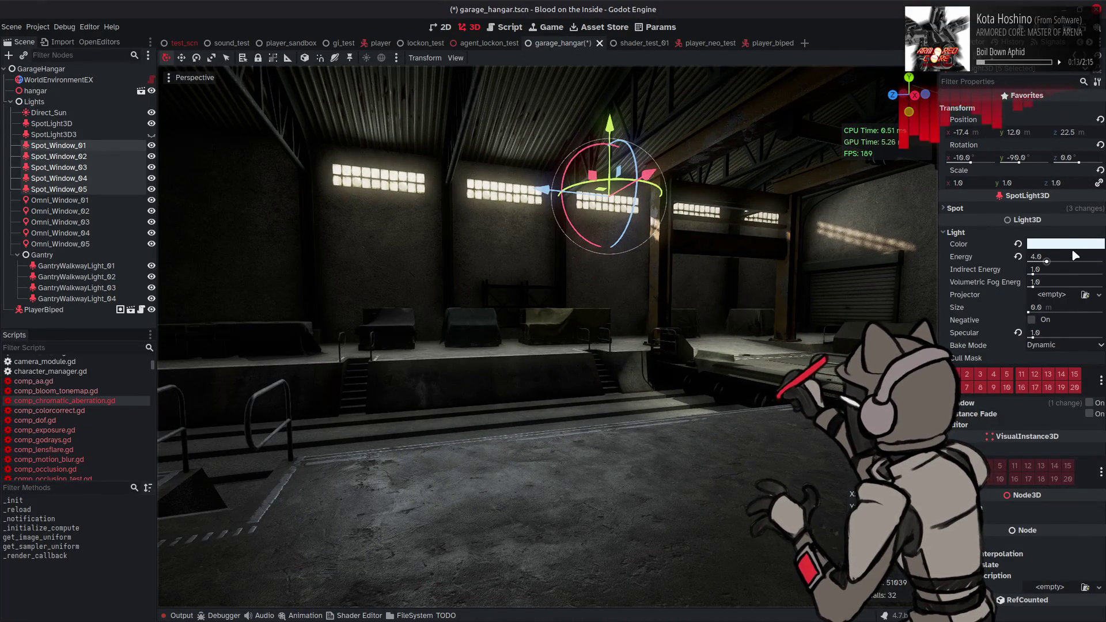
- Lower the light colour's hue by one, then select the hangar node
left_click(1072, 244)
left_click(1100, 436)
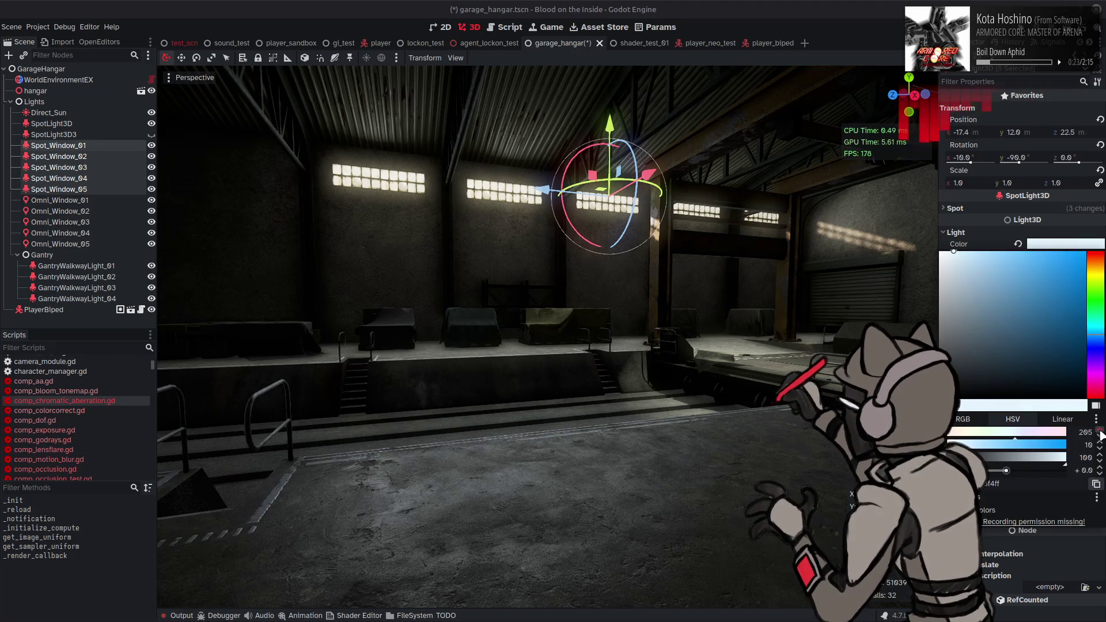
key("Escape")
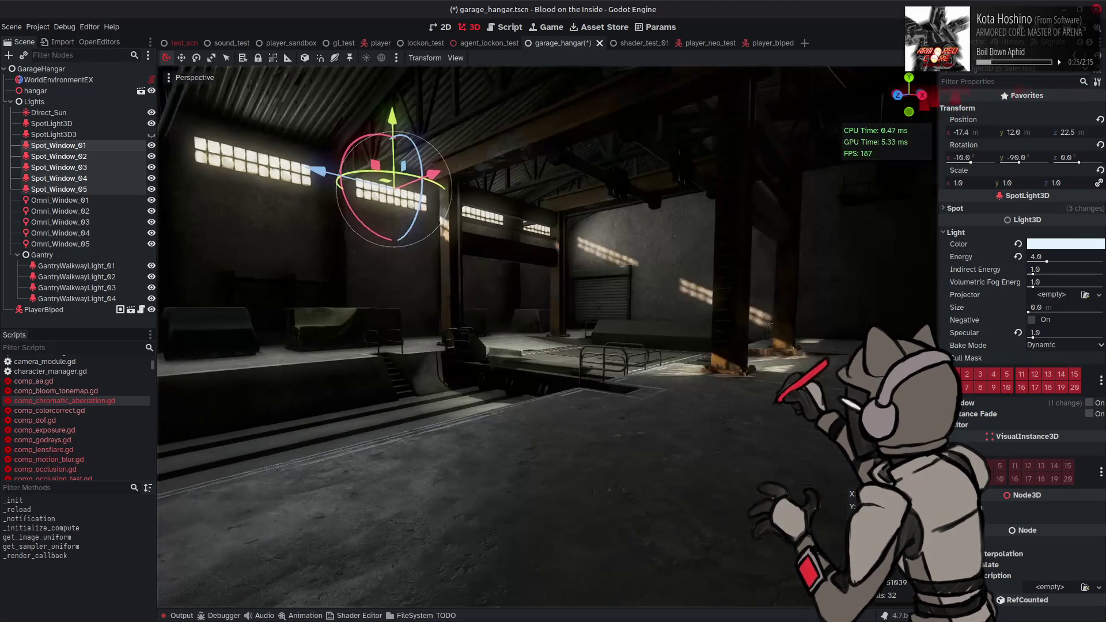
mouse_move(697, 327)
left_mouse_down()
mouse_move(662, 306)
mouse_move(674, 306)
left_mouse_up()
left_click(239, 205)
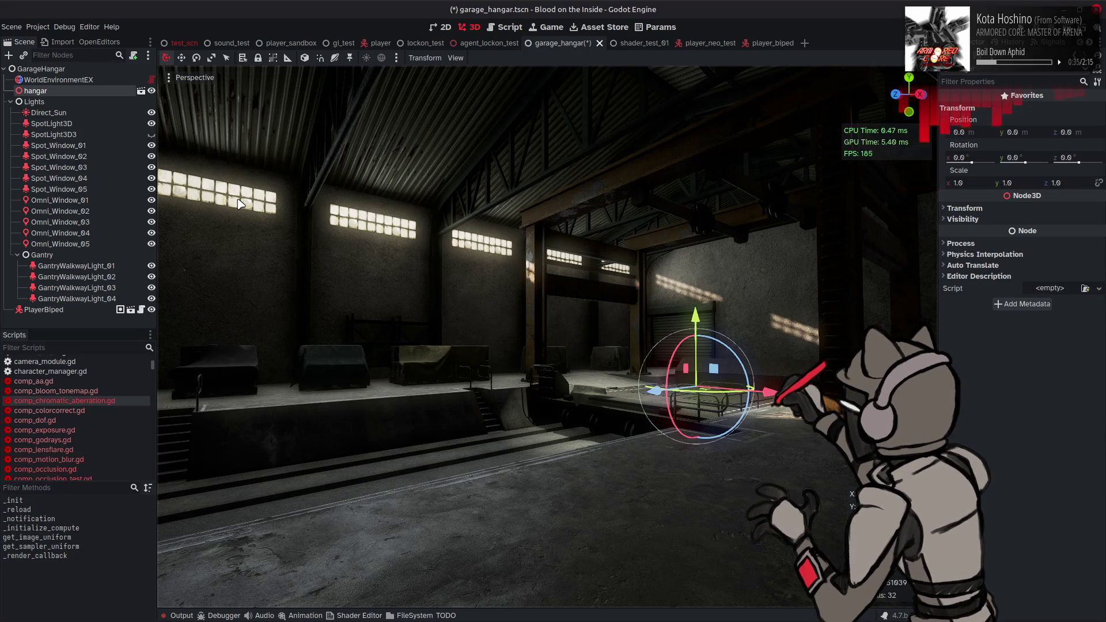
- Save the scene, then open the glass_grate_window_01_lit material from the Garage textures folder
key("ctrl+s")
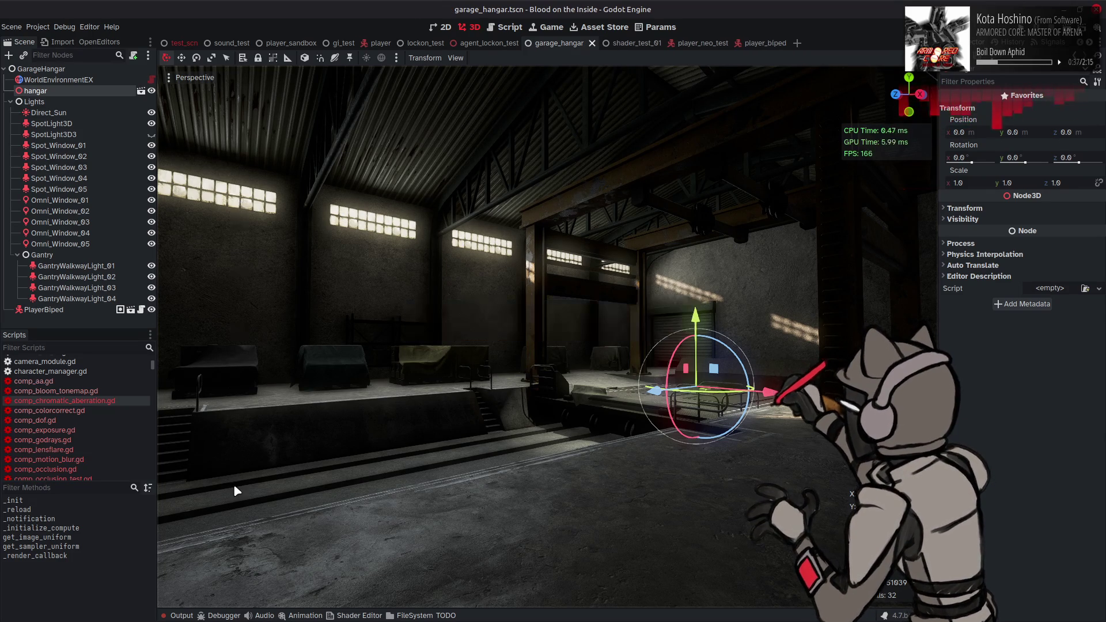
left_click(411, 616)
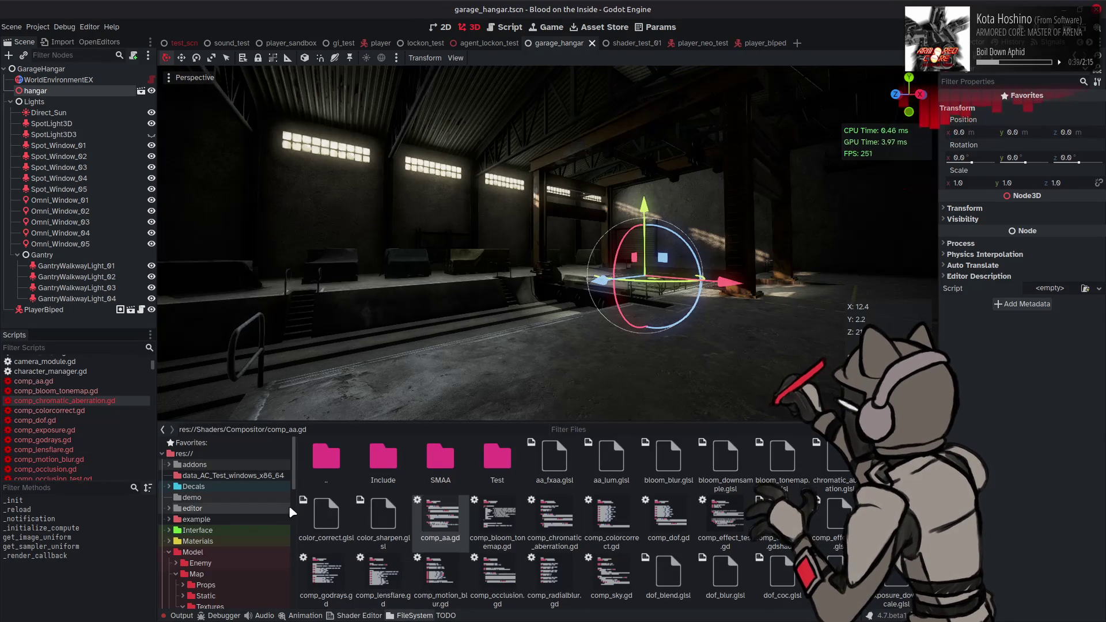
left_click(229, 542)
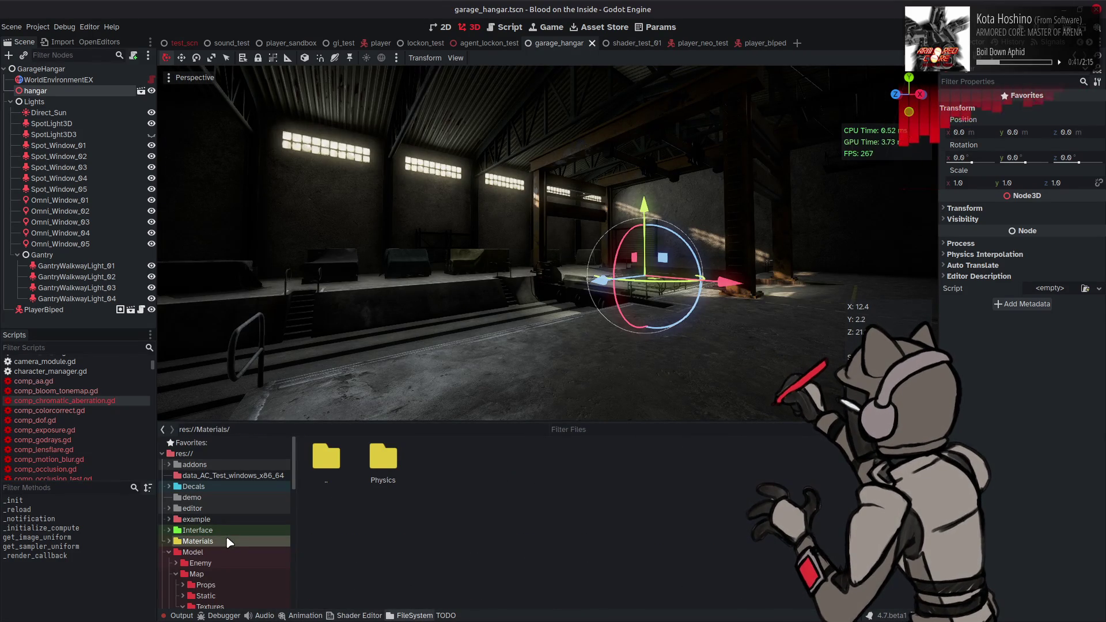
scroll(224, 545, "down", 3)
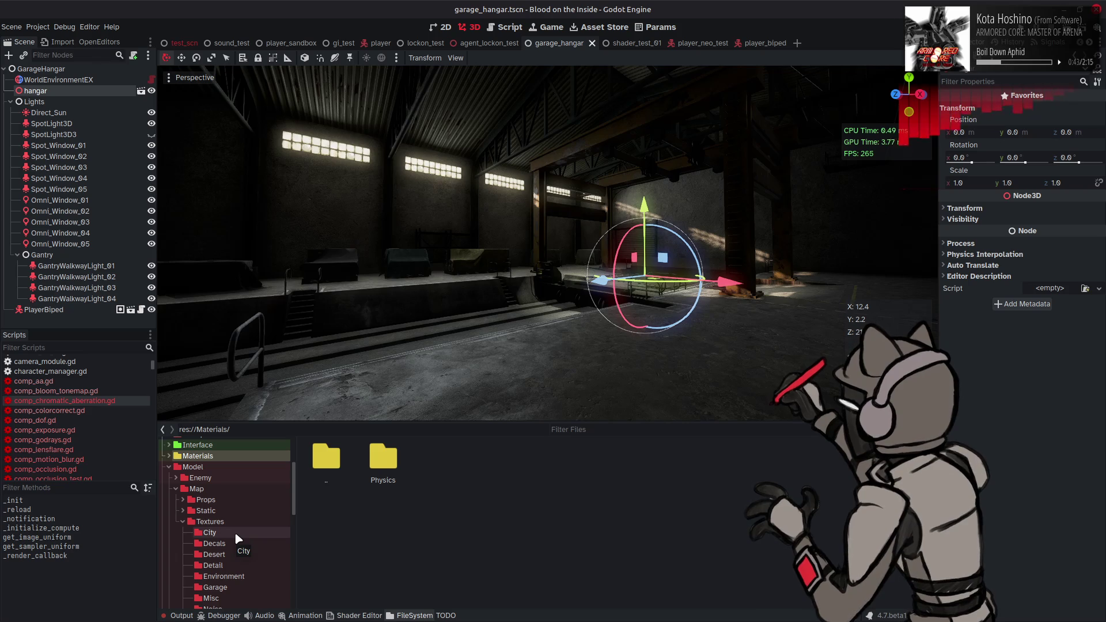
left_click(241, 587)
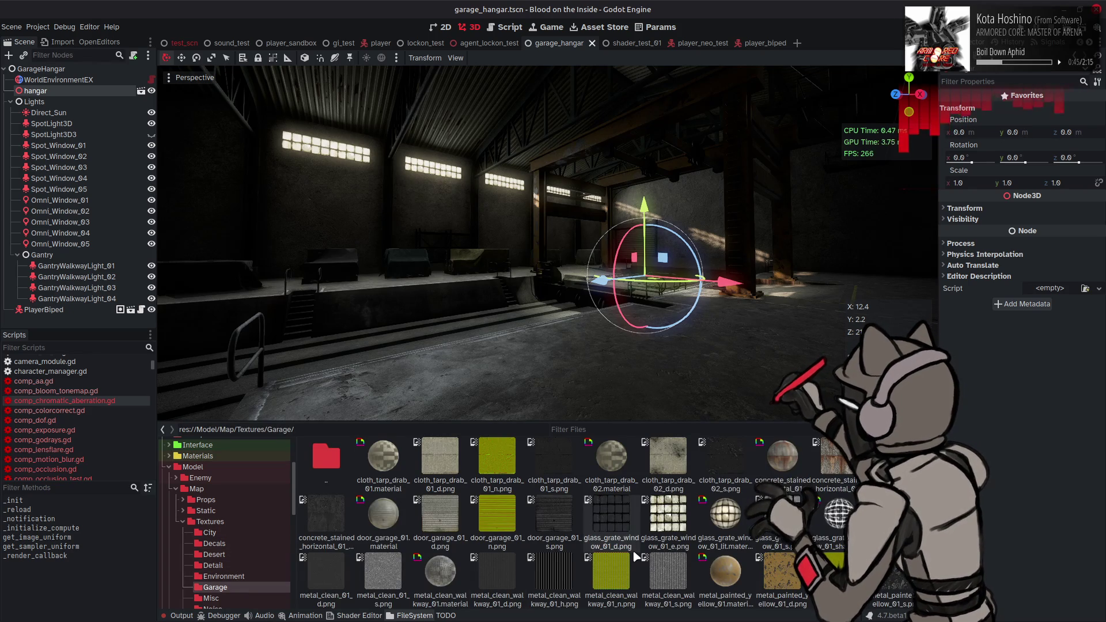
double_click(725, 516)
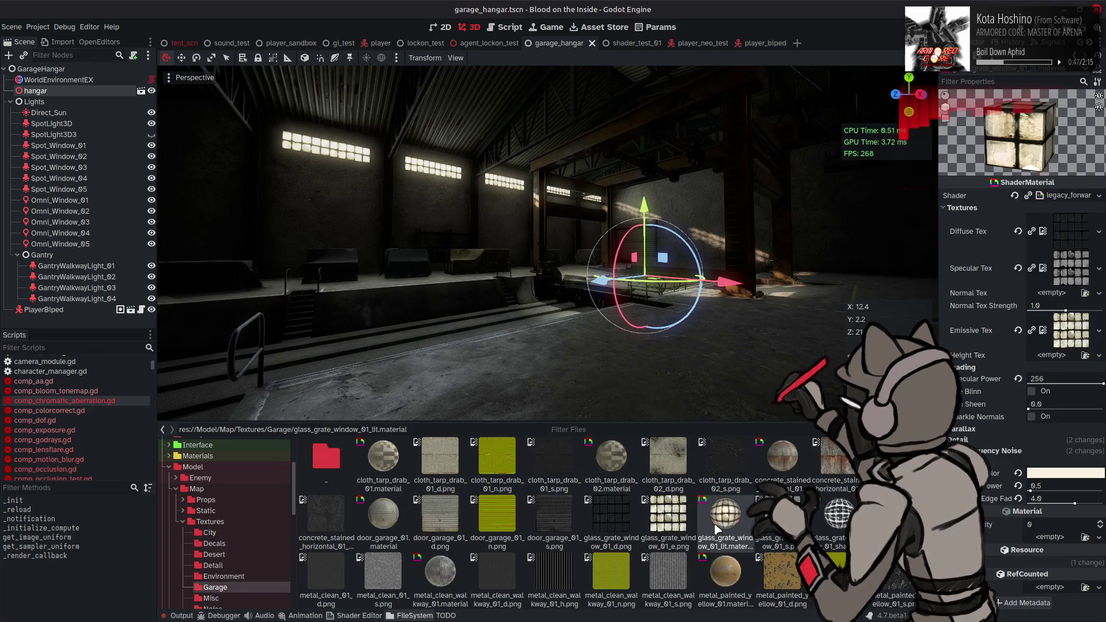
key("ctrl+j")
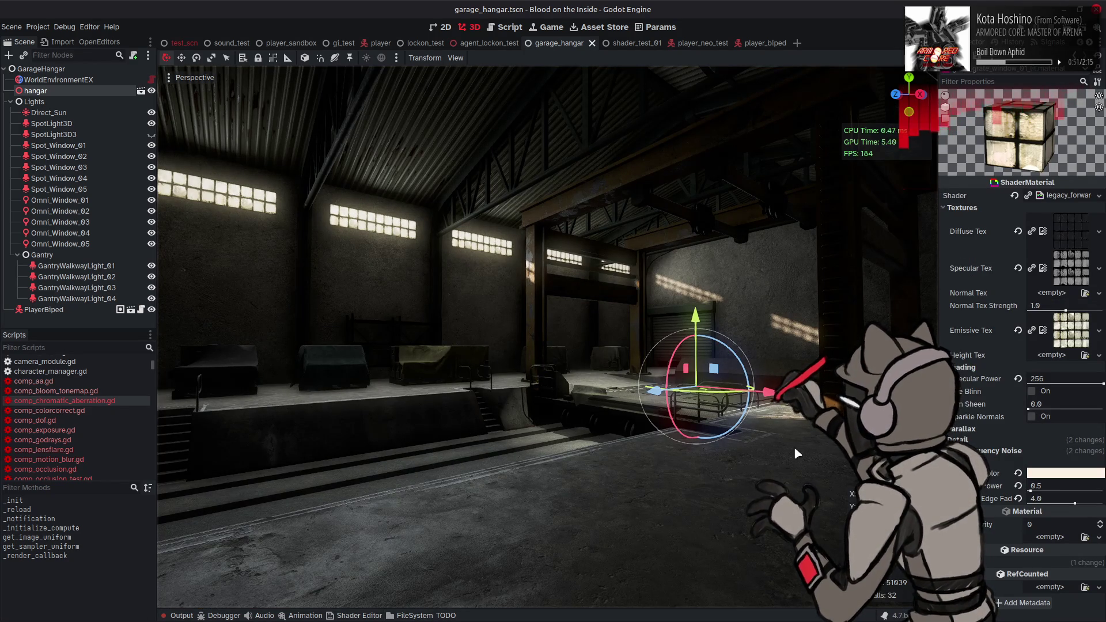
mouse_move(841, 454)
left_mouse_down()
mouse_move(899, 456)
mouse_move(829, 453)
left_mouse_up()
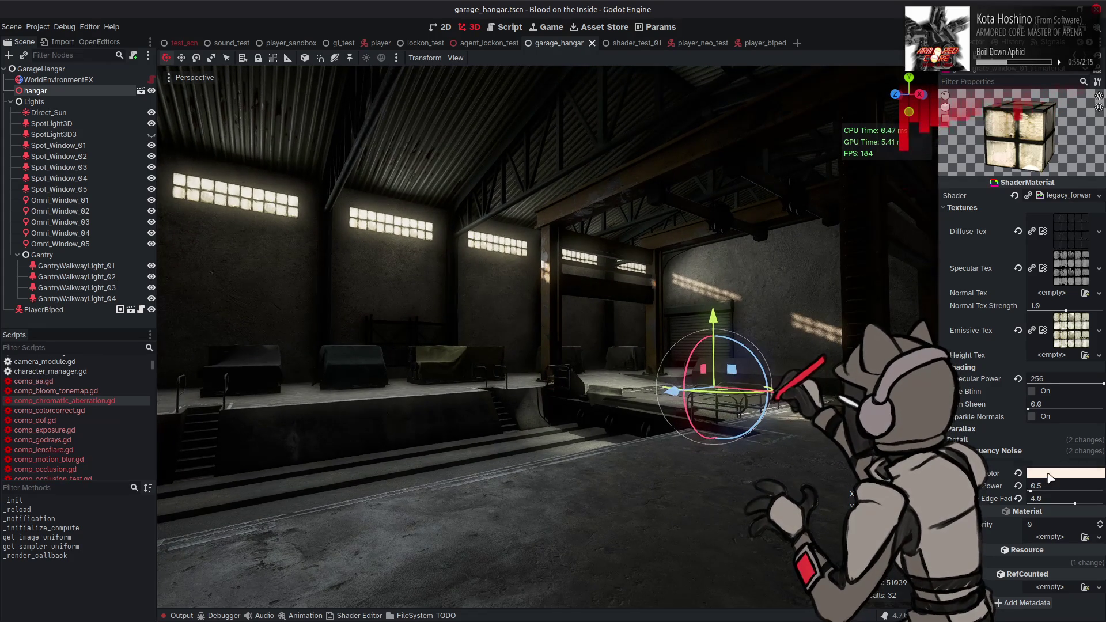
- Apply a pale cyan window glow colour, then try and discard a pink tint
left_click(1043, 473)
mouse_move(980, 376)
left_mouse_down()
mouse_move(1038, 376)
mouse_move(972, 380)
mouse_move(1003, 367)
left_mouse_up()
left_click(1013, 364)
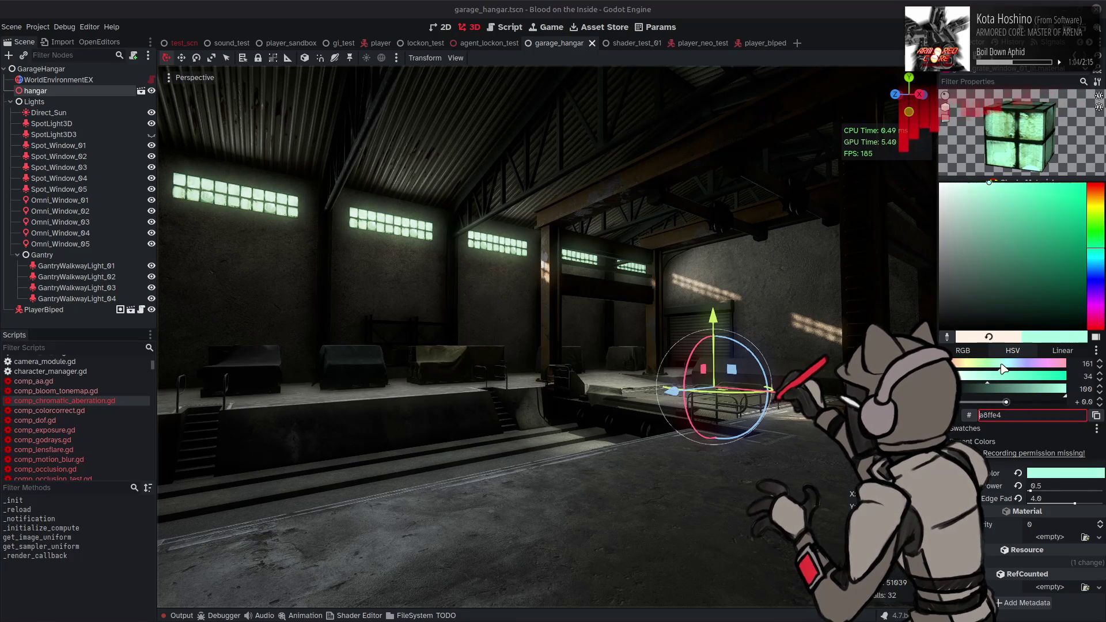
left_click(1090, 365)
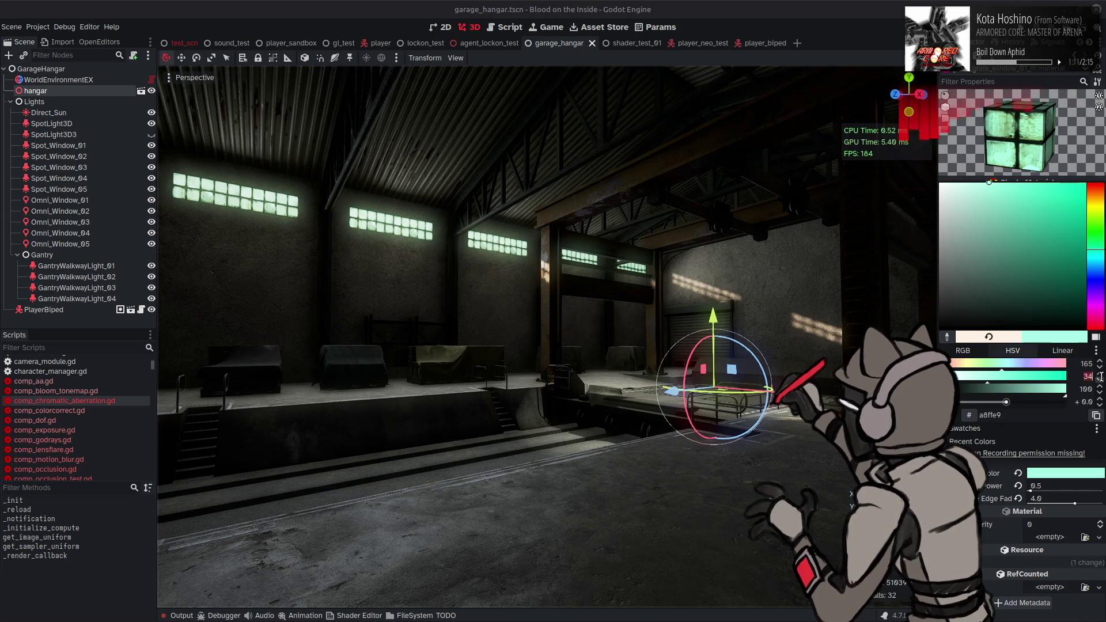
type("16")
key("Return")
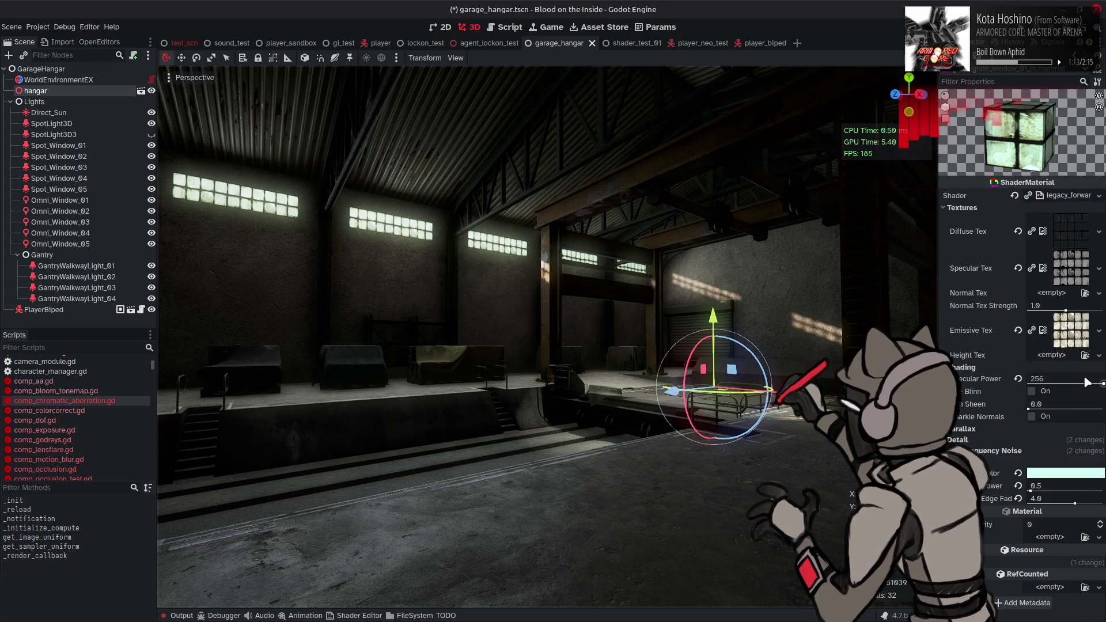
left_click(1066, 473)
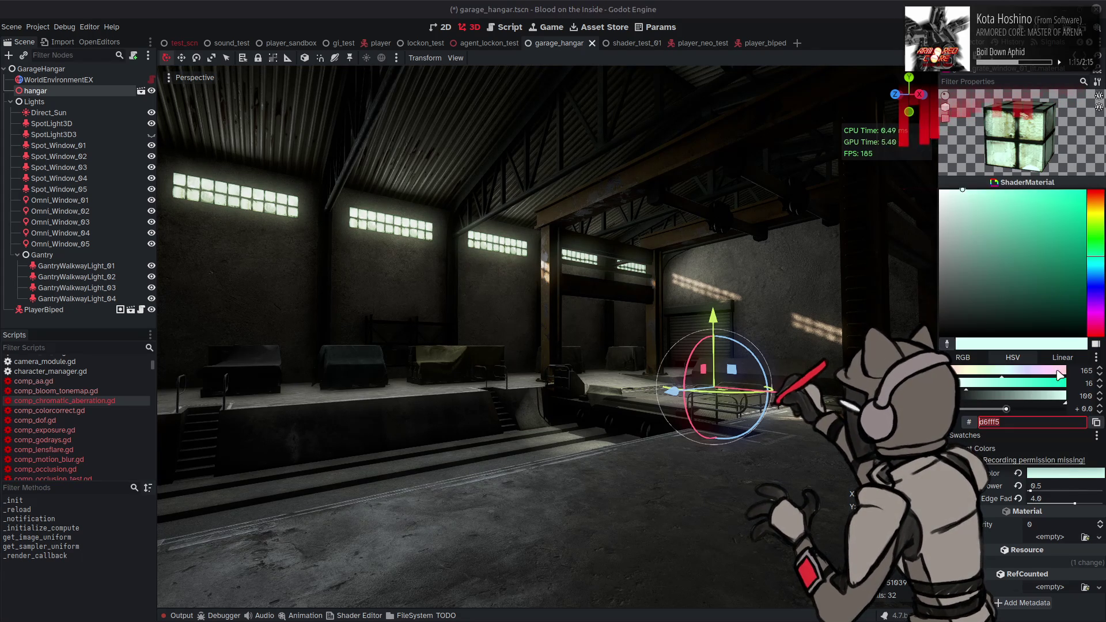
left_click_drag(1049, 373, 964, 371)
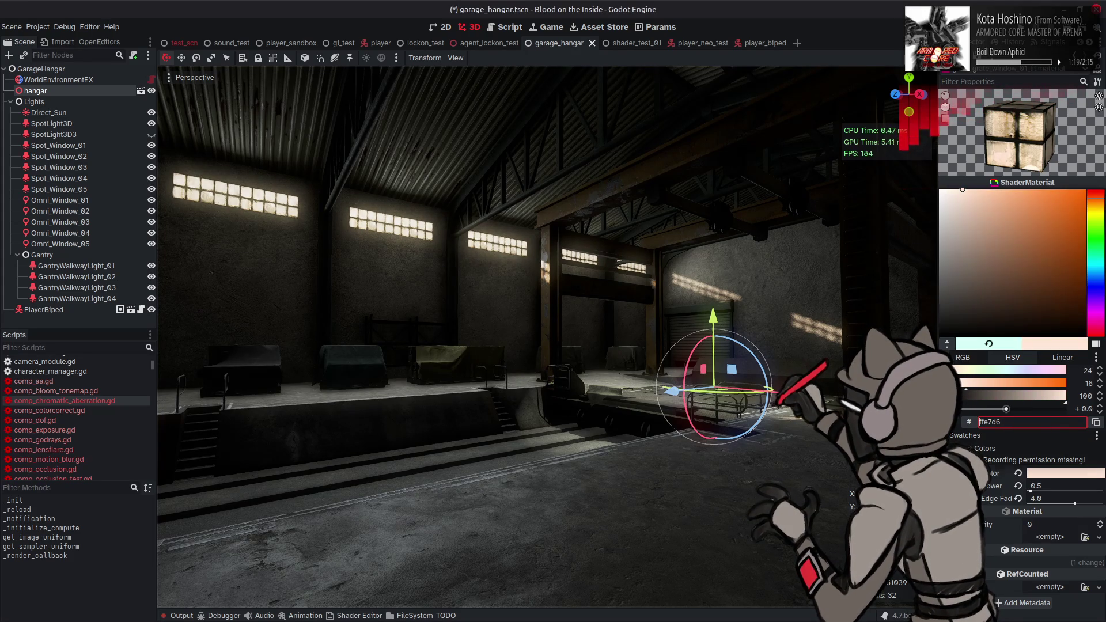
key("Escape")
- Make the window glow salmon, then lower its saturation for a paler warm tint
left_click(1060, 473)
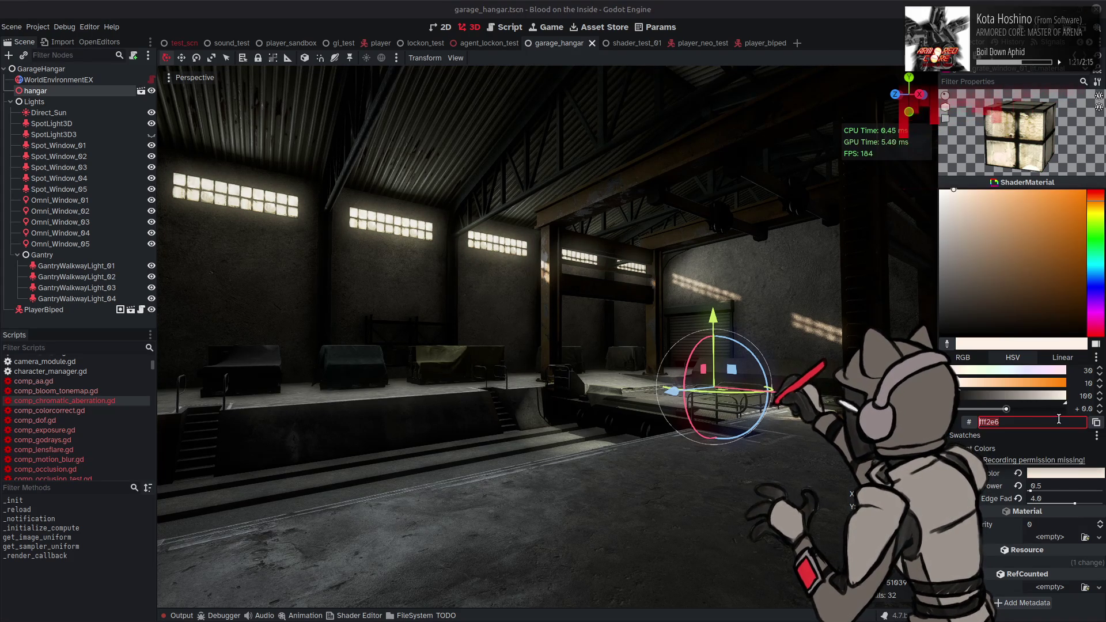
left_click(1007, 386)
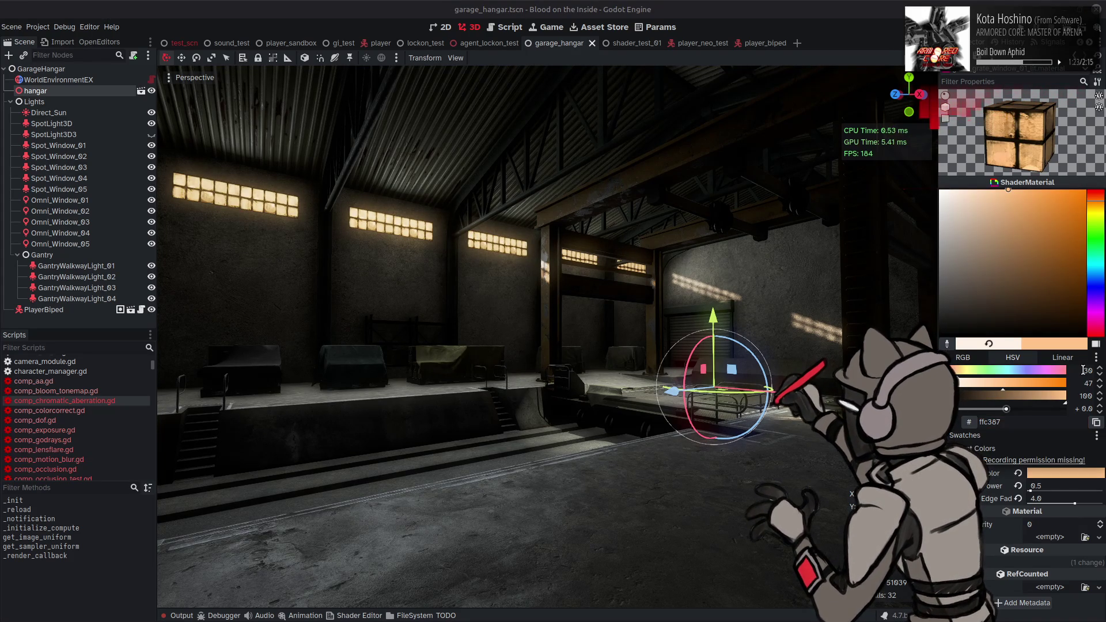
key("Return")
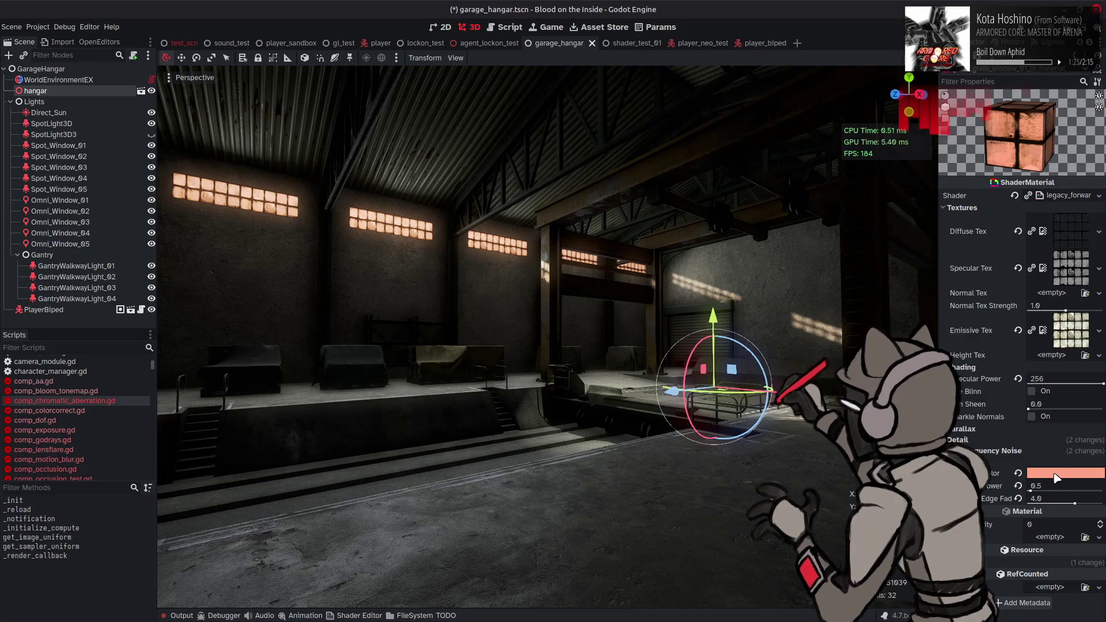
left_click(1055, 474)
mouse_move(975, 388)
left_mouse_down()
mouse_move(961, 390)
mouse_move(1022, 392)
mouse_move(1051, 372)
mouse_move(957, 392)
left_mouse_up()
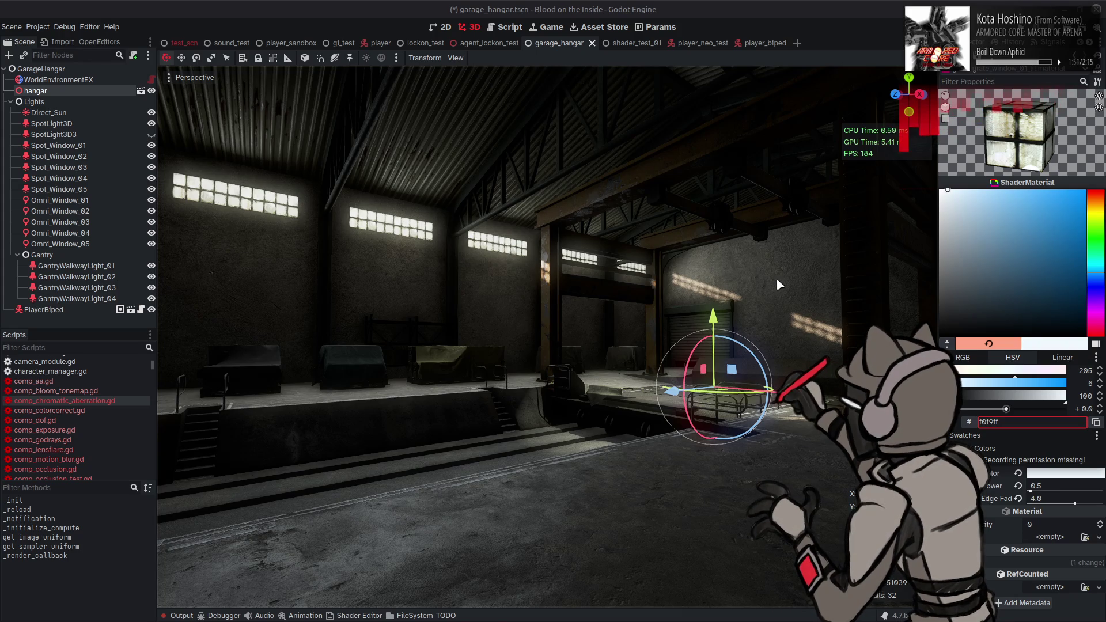
left_click(777, 282)
- Save the garage_hangar scene and select Spot_Window_01
key("ctrl+s")
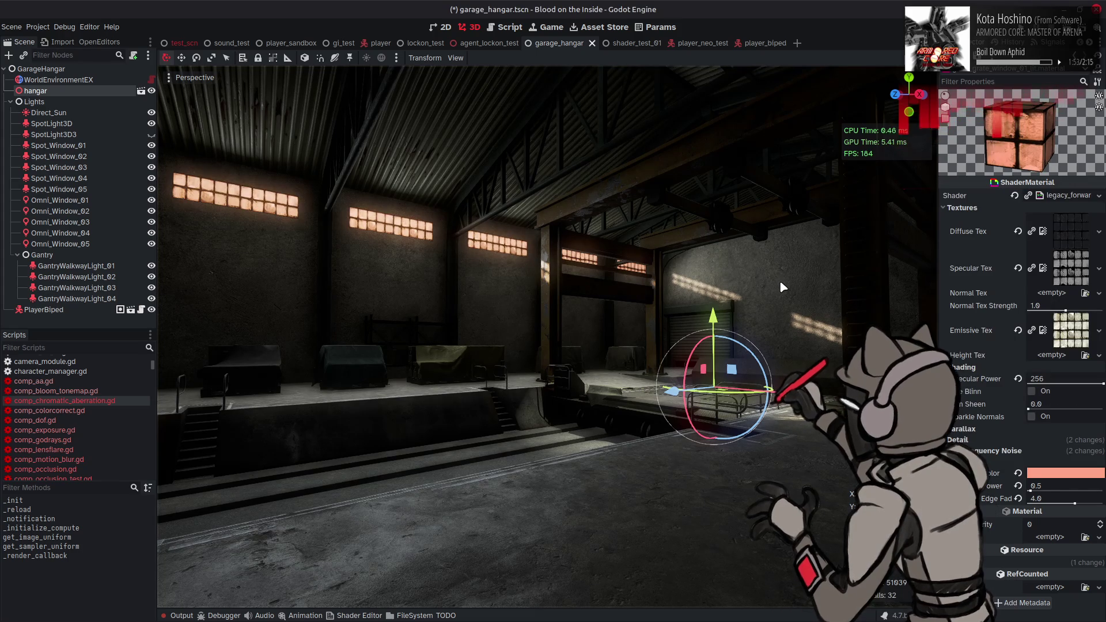
left_click(1082, 473)
left_click(782, 344)
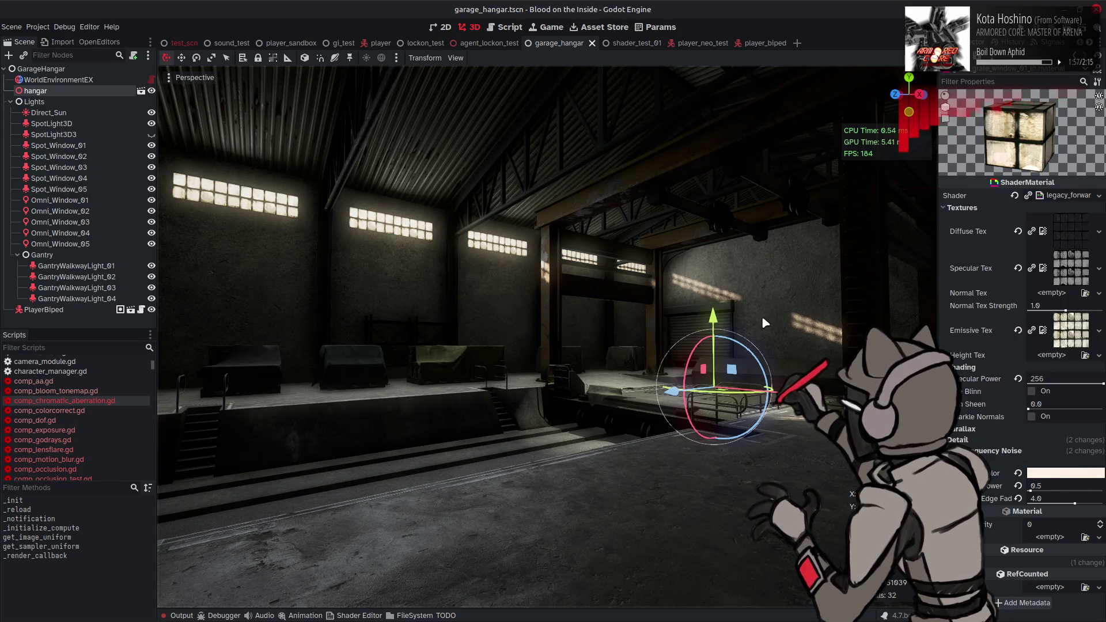
key("ctrl+s")
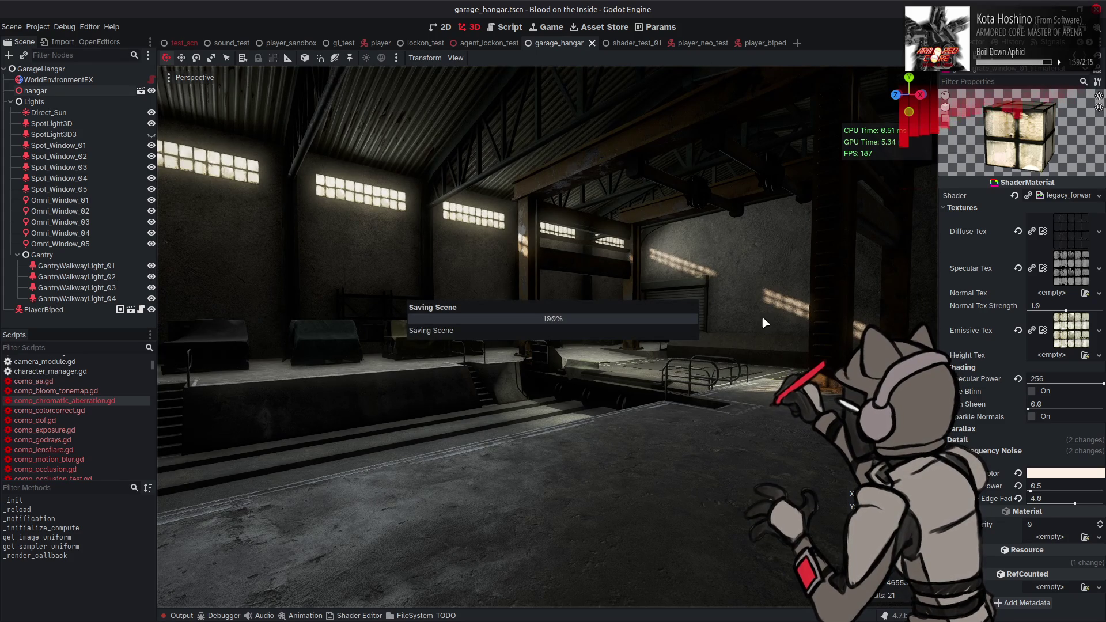
left_click_drag(762, 318, 772, 254)
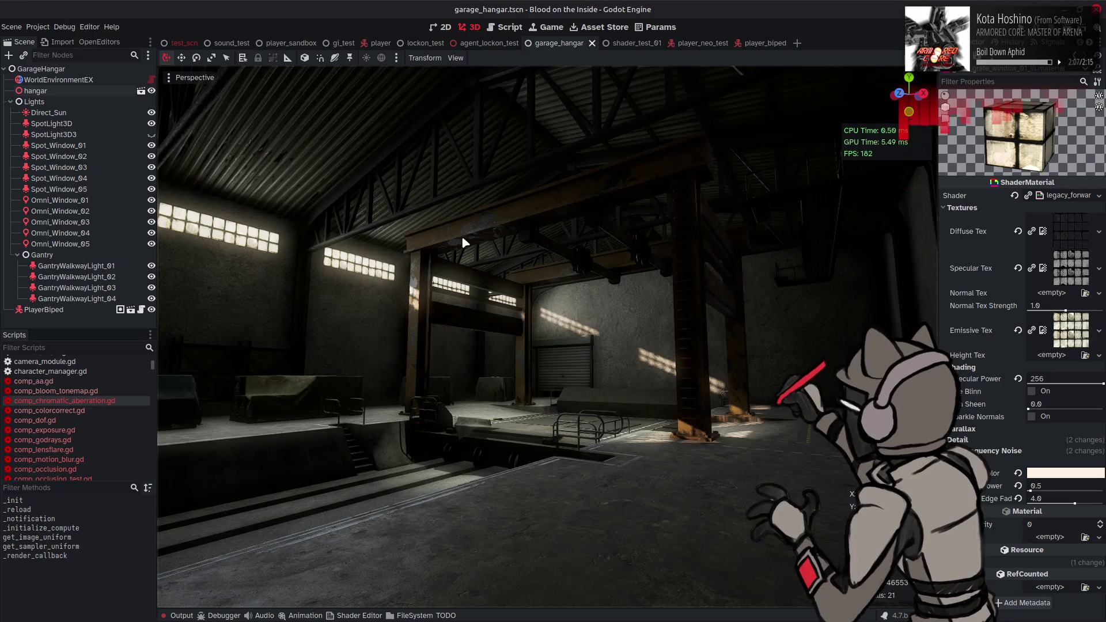
left_click(93, 143)
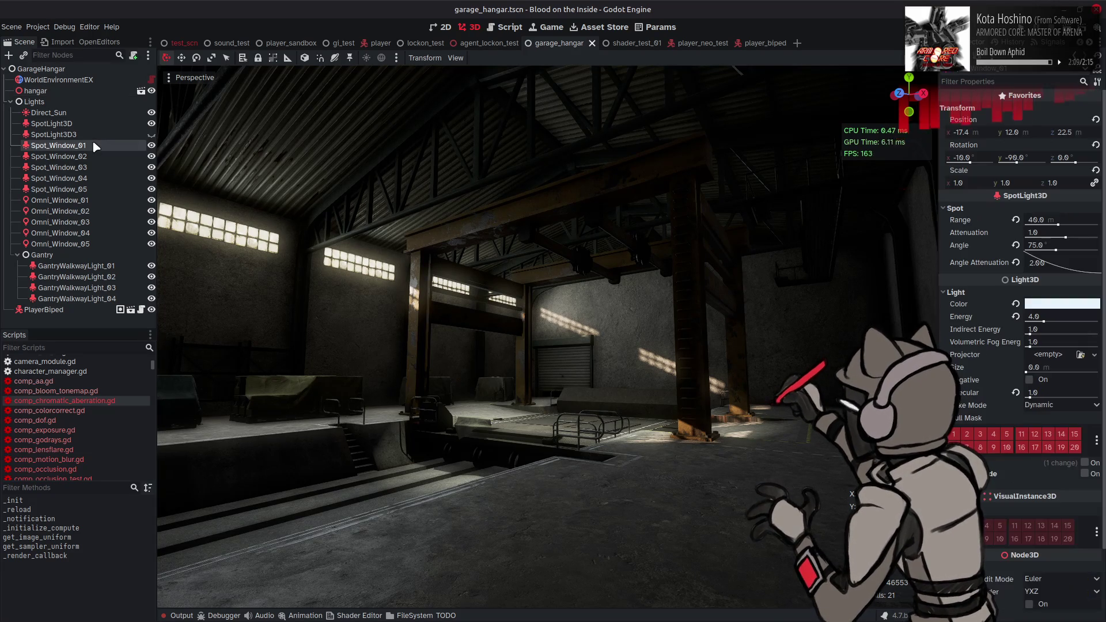
left_click(81, 189, "shift")
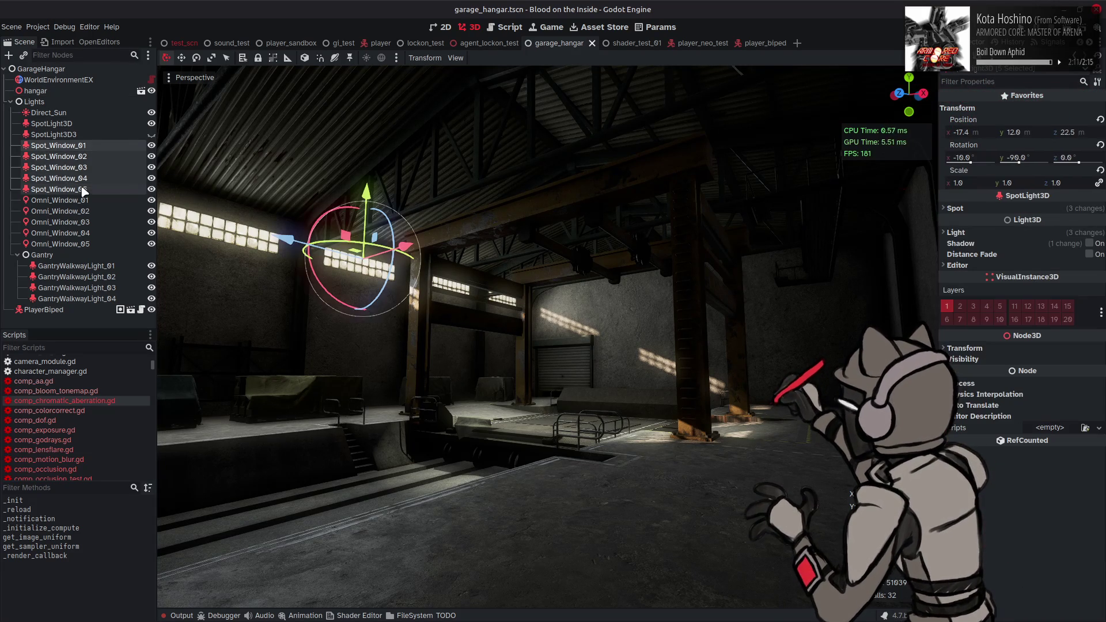
key("f")
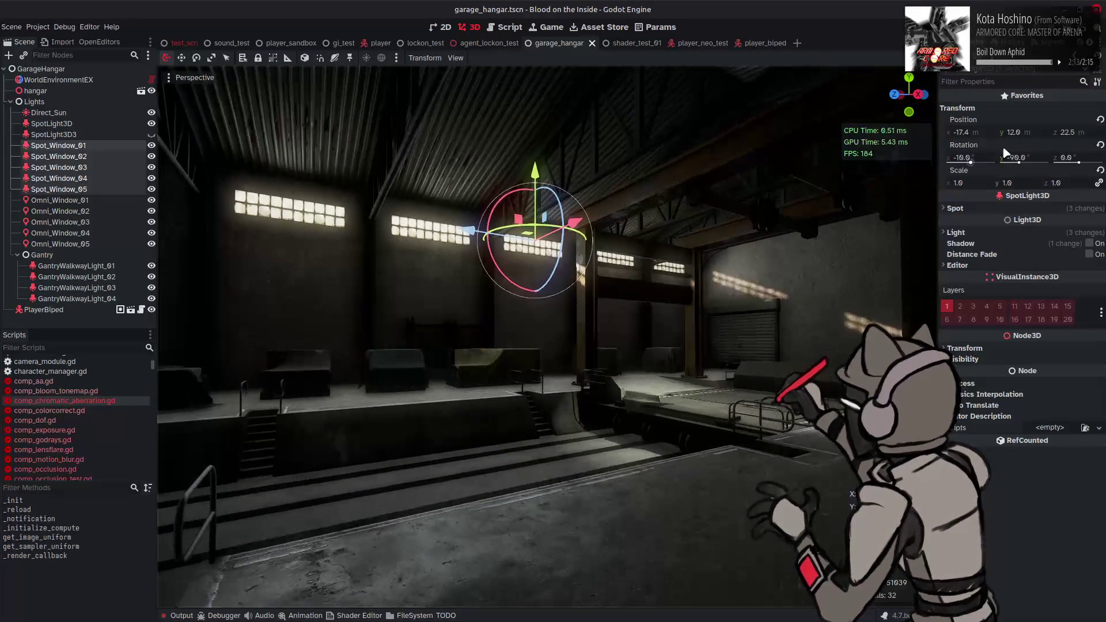
left_click_drag(1021, 166, 845, 192)
key("ctrl+s")
left_click(1029, 156)
type("-90.0")
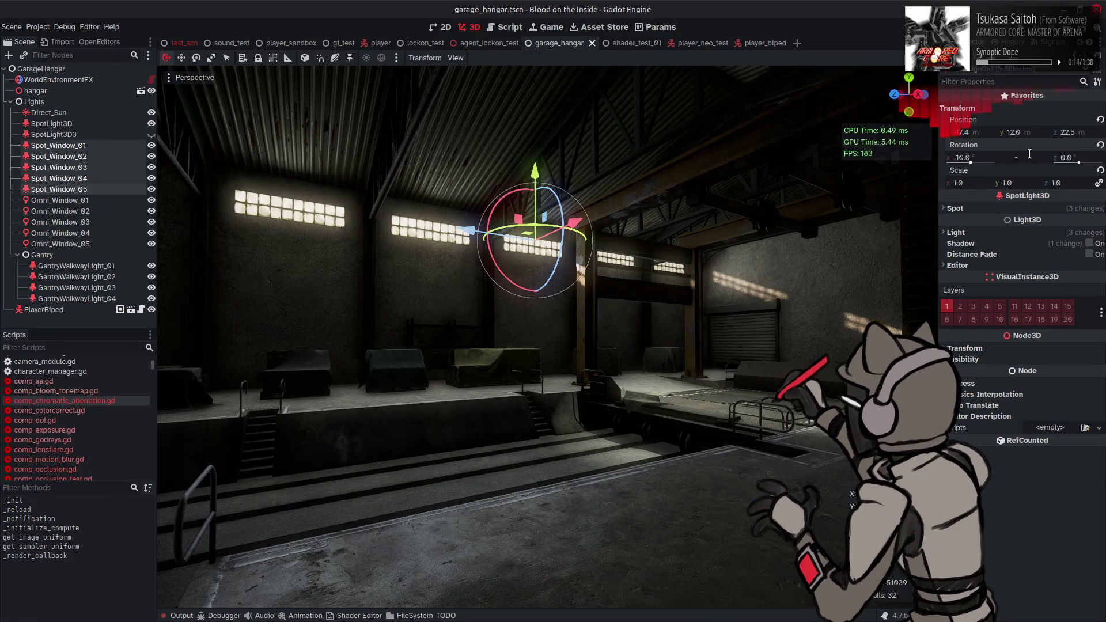
type("-75")
key("Return")
mouse_move(697, 193)
left_mouse_down()
mouse_move(766, 193)
mouse_move(699, 196)
left_mouse_up()
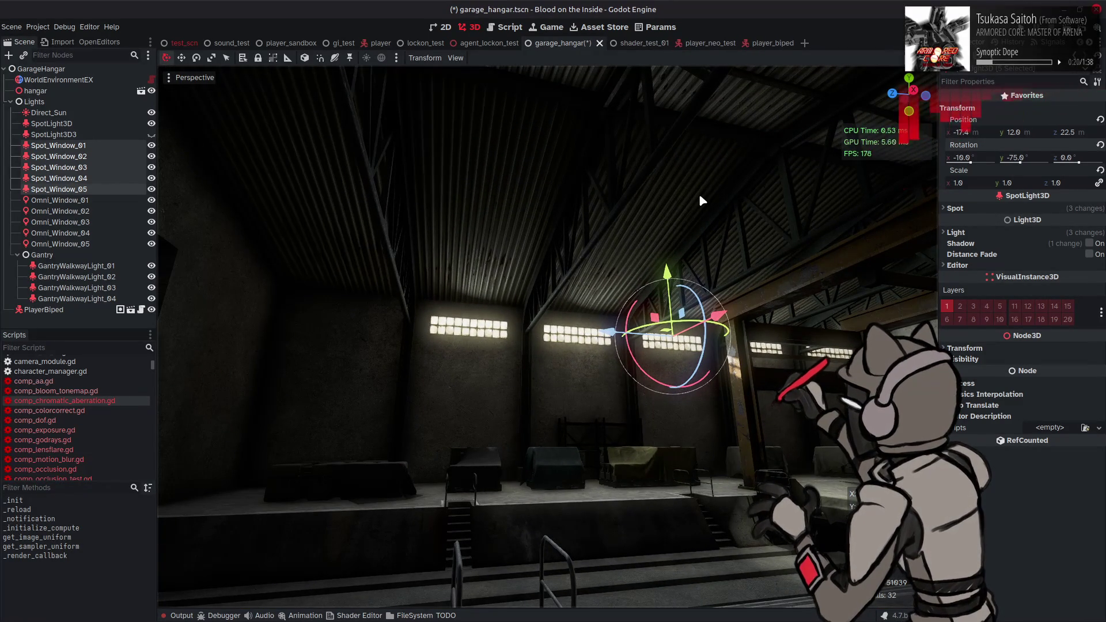
left_click_drag(701, 200, 662, 198)
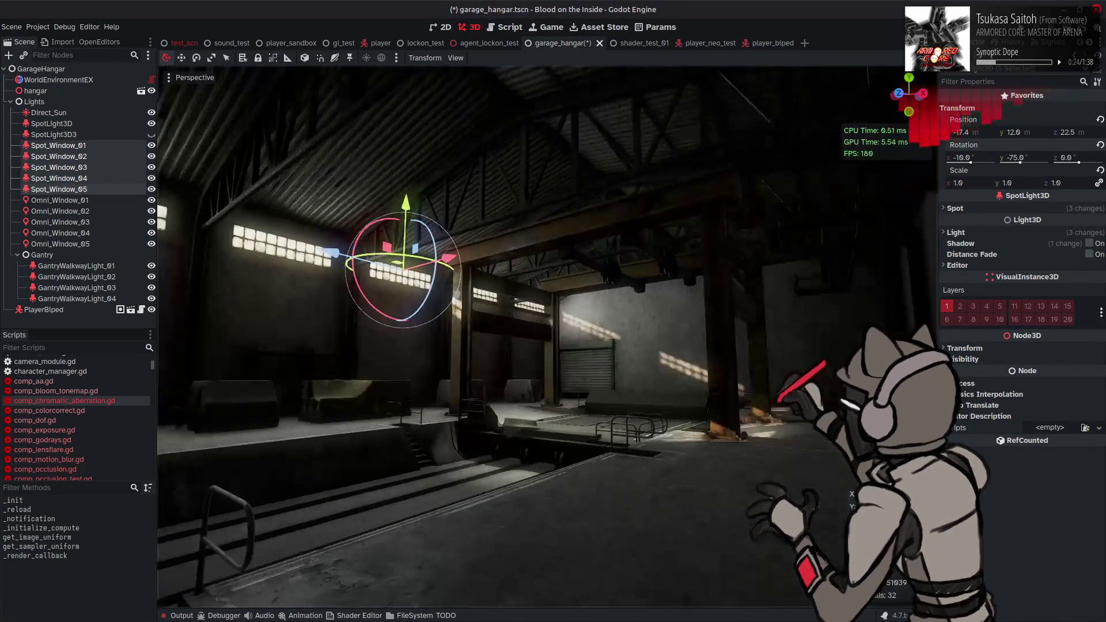
key("ctrl+z")
key("ctrl+z")
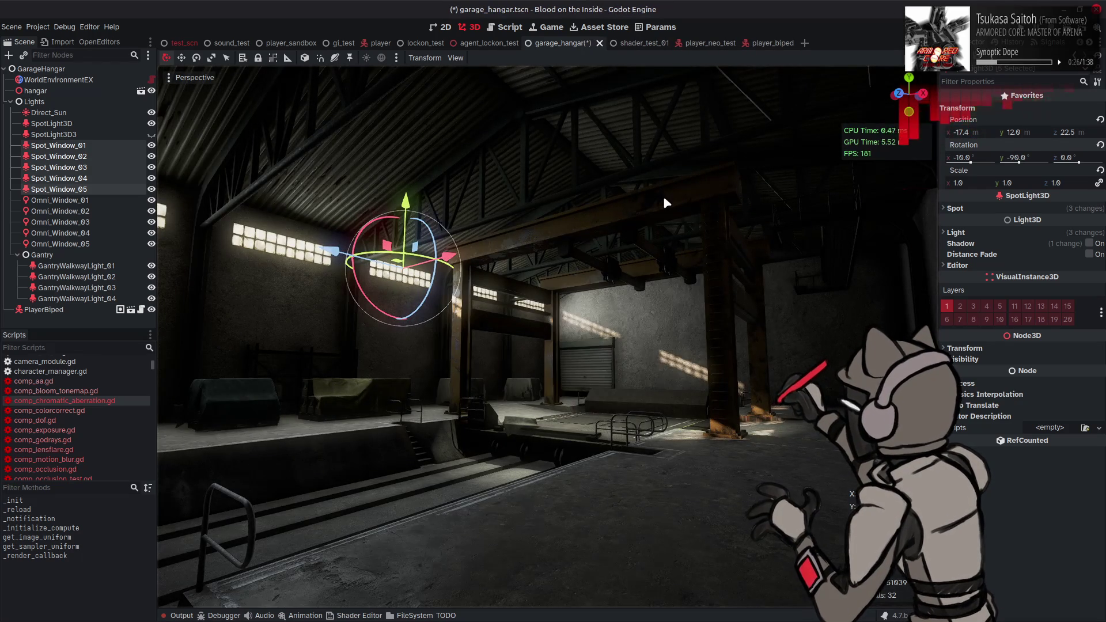
key("ctrl+shift+z")
key("ctrl+shift+z")
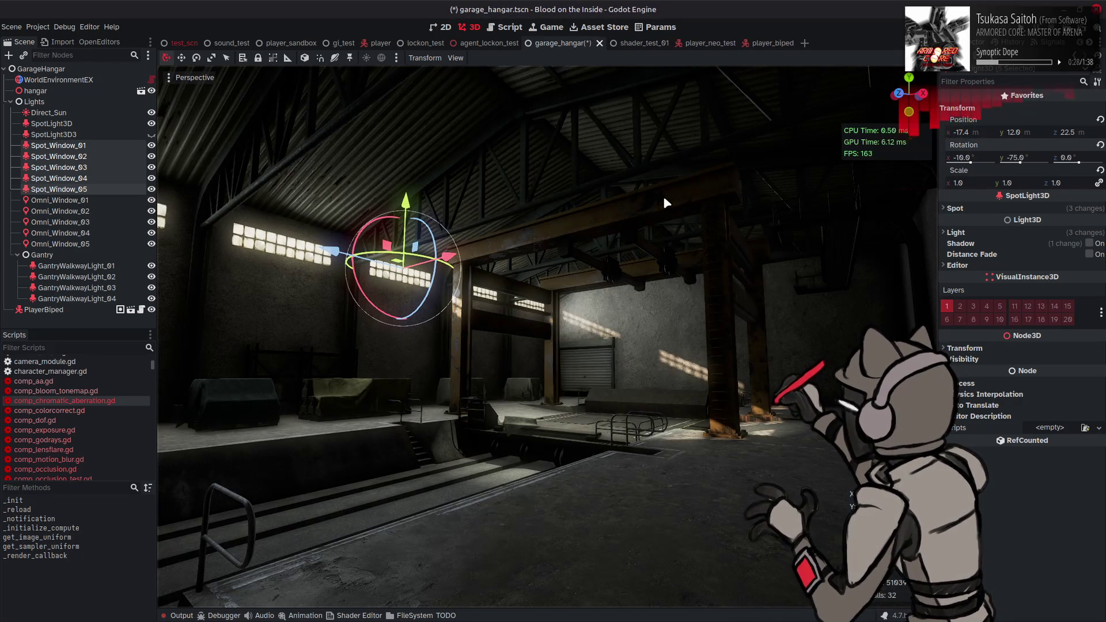
key("ctrl+z")
key("ctrl+shift+z")
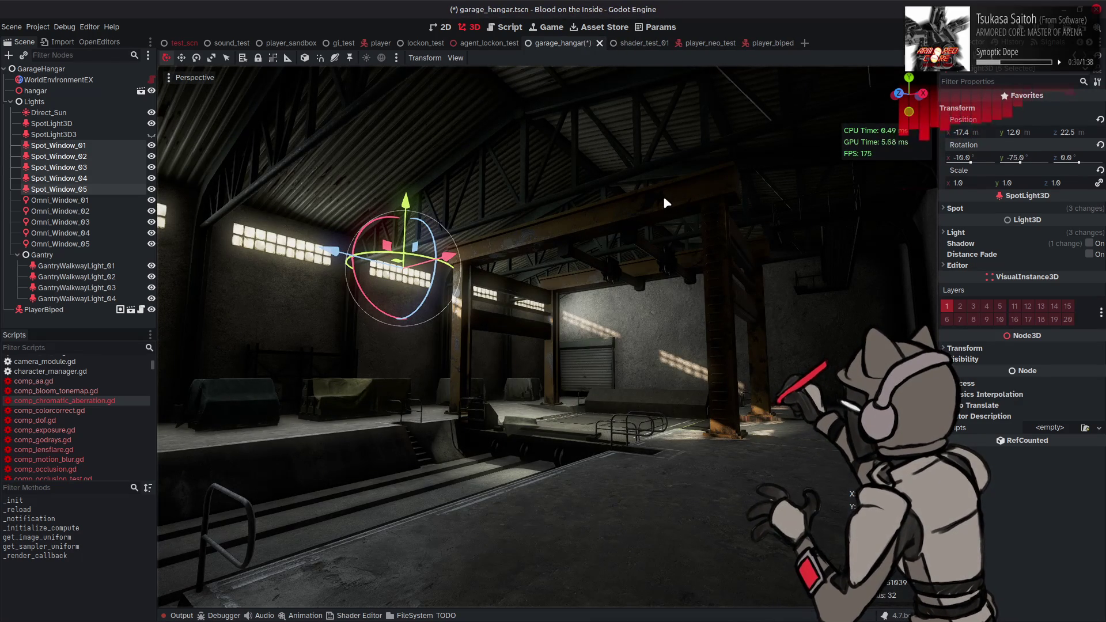
key("ctrl+z")
key("ctrl+shift+z")
key("ctrl+z")
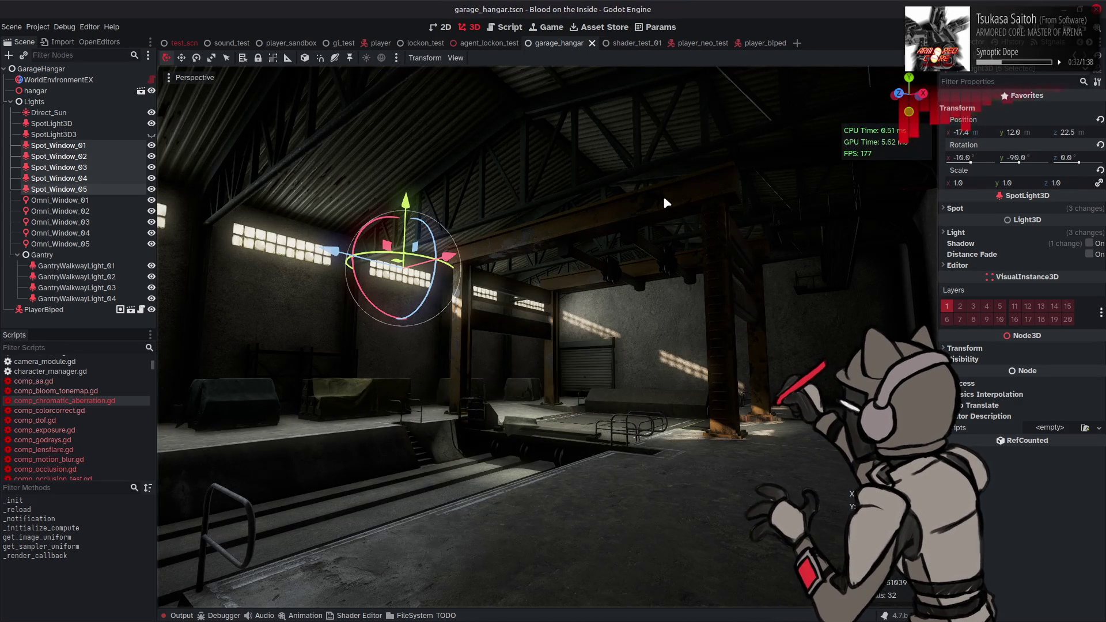
left_click(1031, 157)
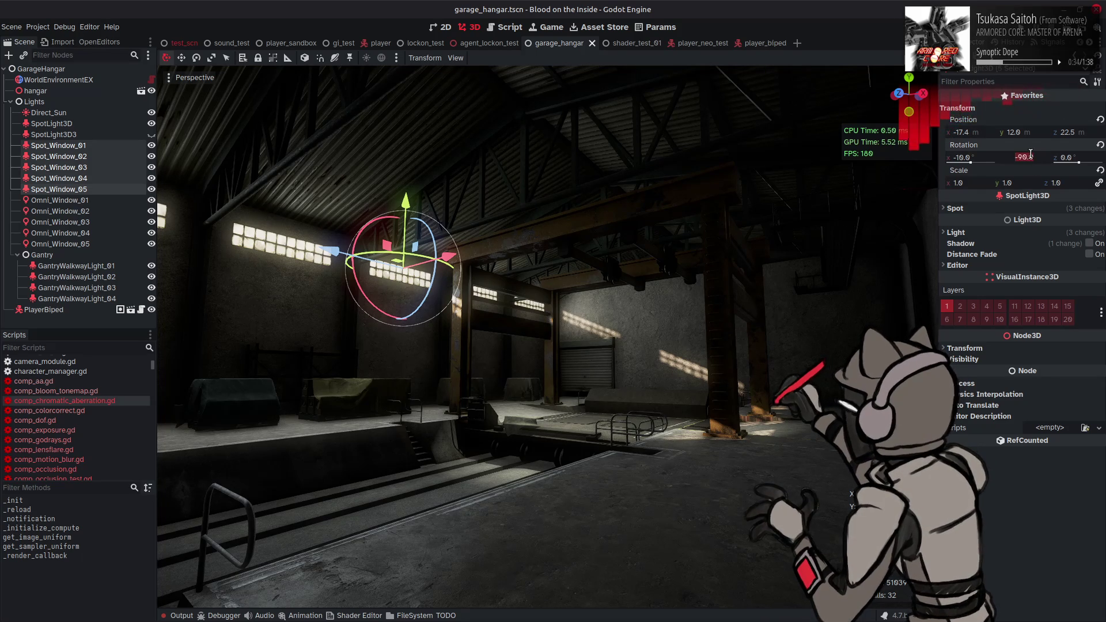
type("-60")
key("Return")
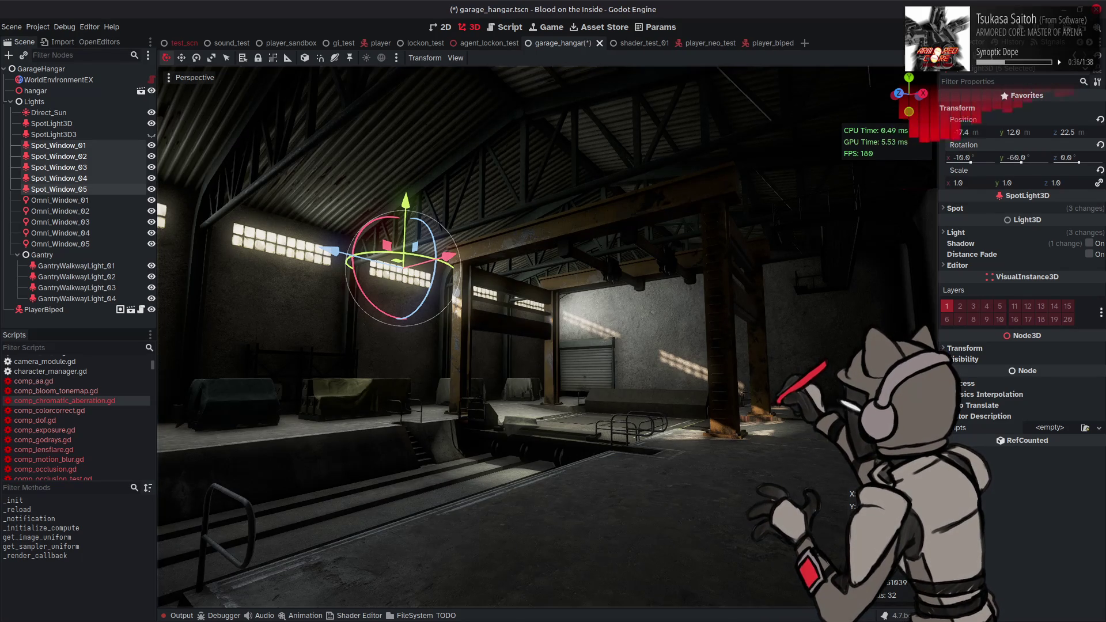
key("ctrl+z")
key("ctrl+shift+z")
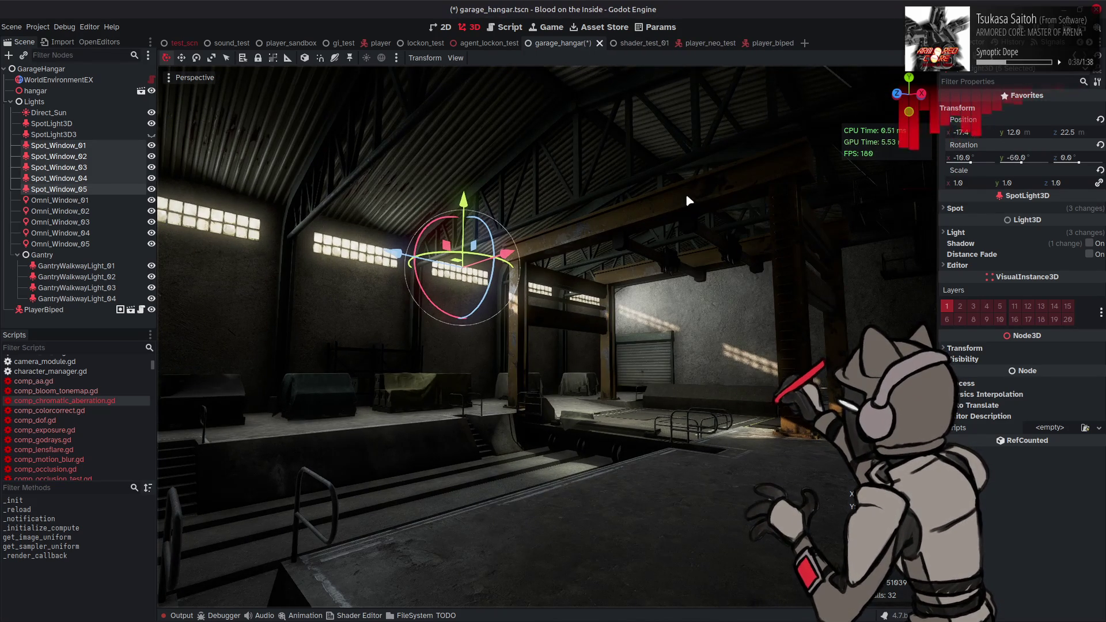
key("ctrl+z")
key("ctrl+shift+z")
key("w")
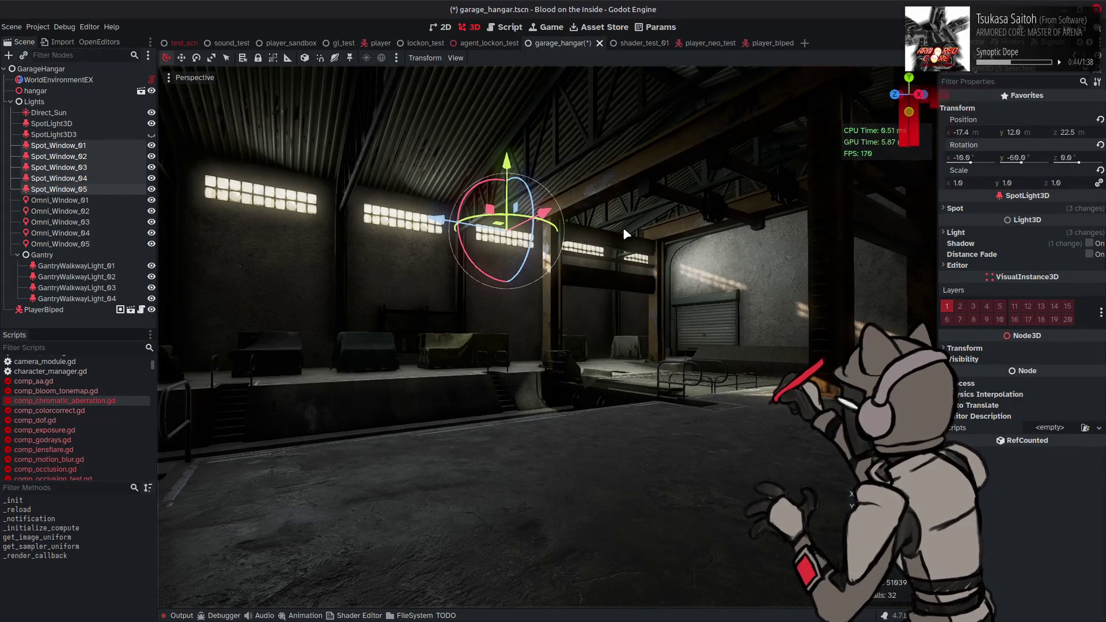
right_click(624, 227)
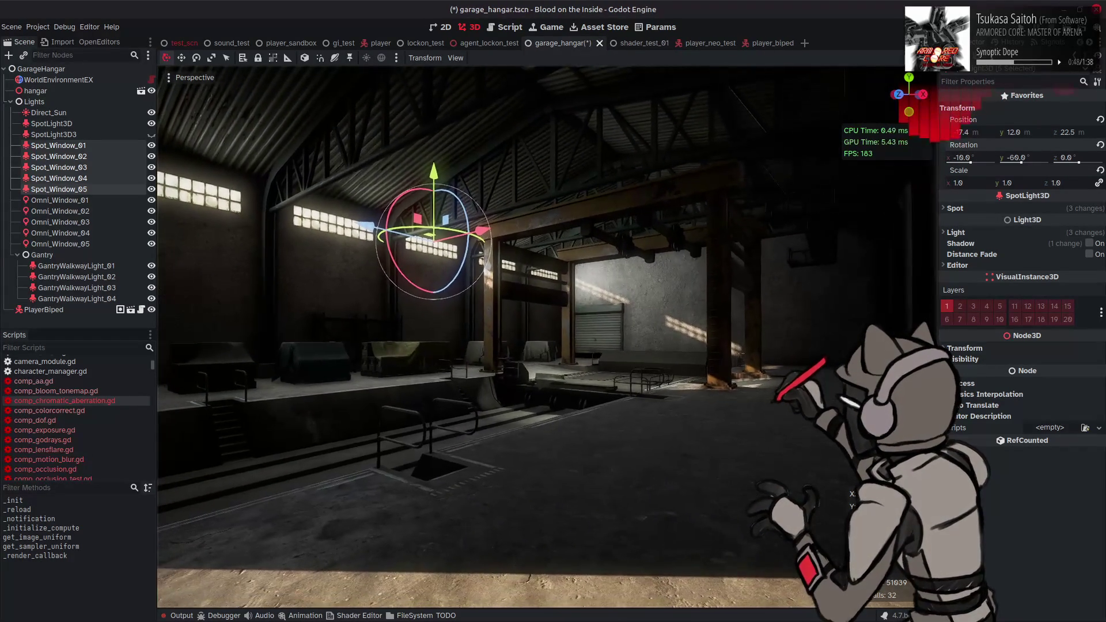
key("ctrl+s")
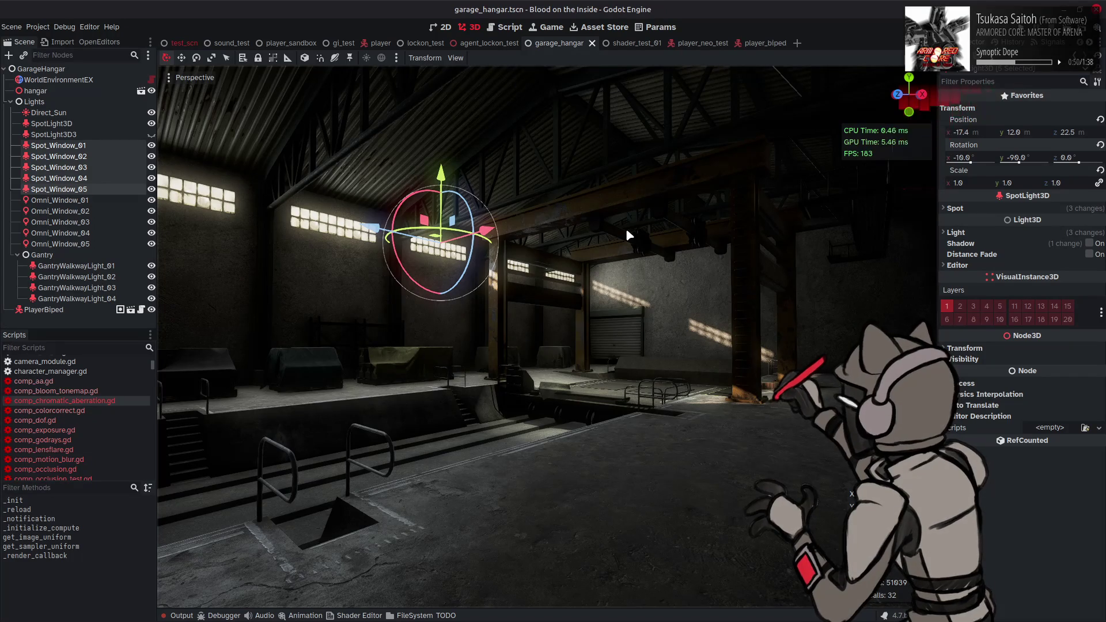
key("ctrl+z")
key("ctrl+shift+z")
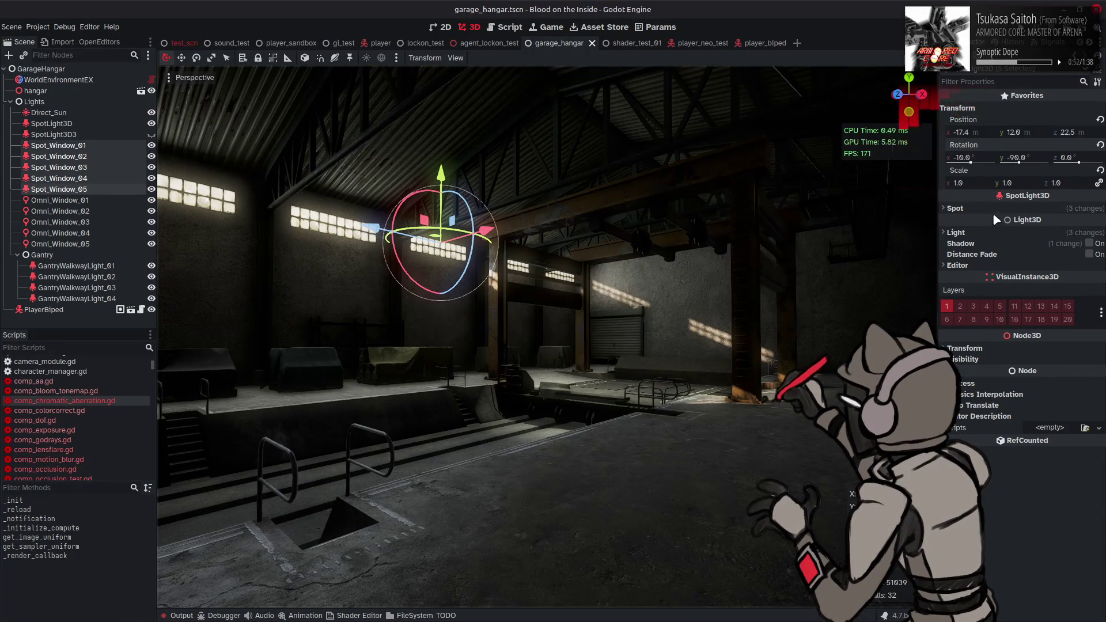
left_click(993, 209)
left_click(1049, 262)
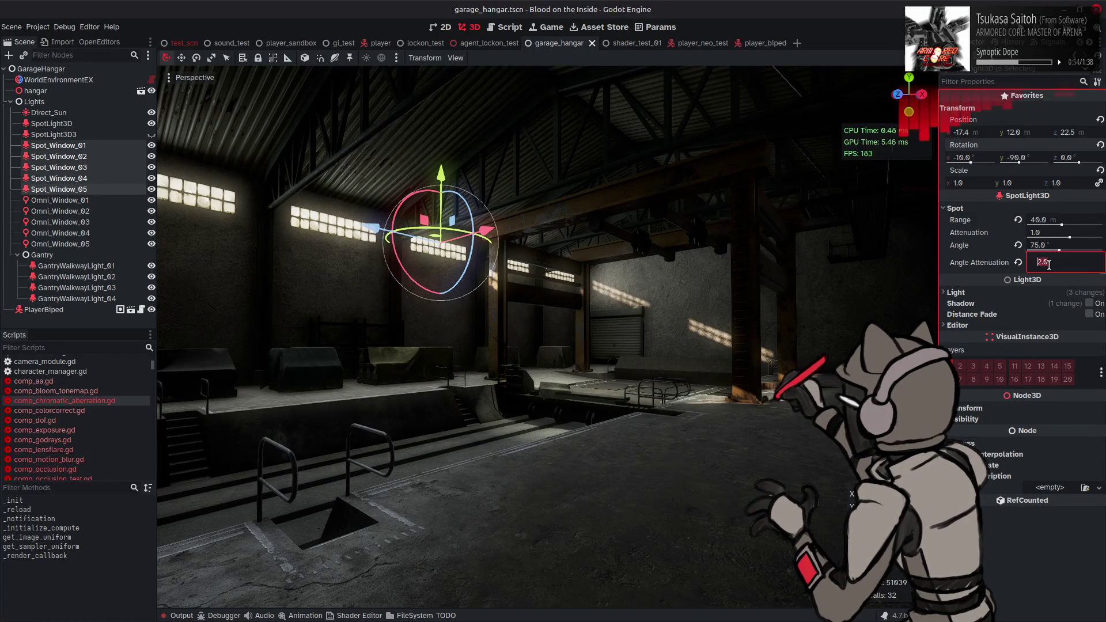
type("1")
key("Return")
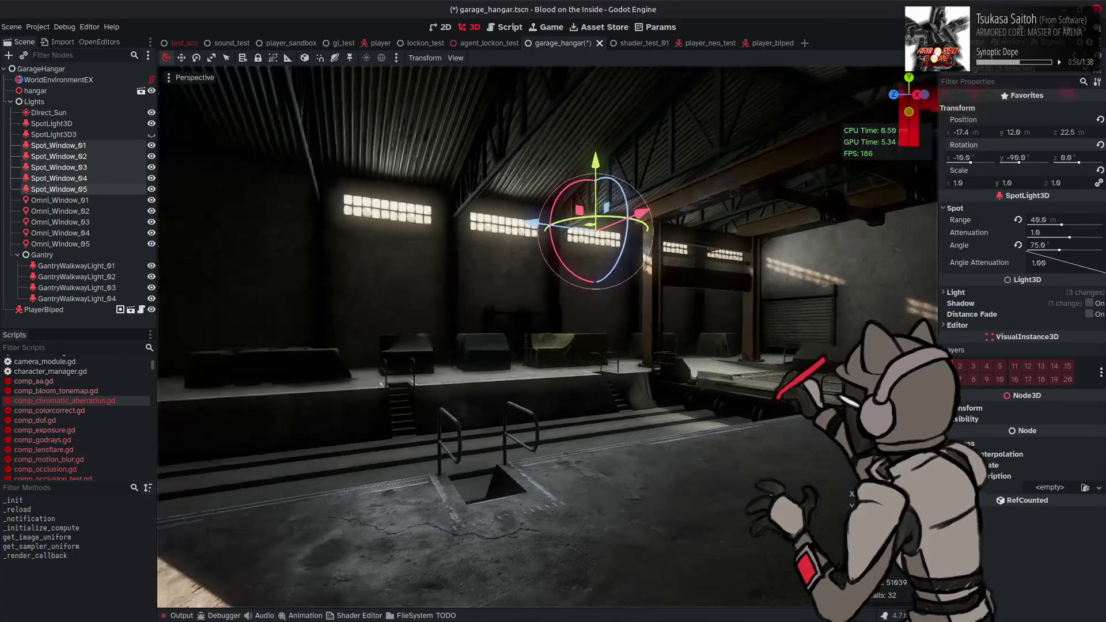
left_click_drag(1056, 262, 1080, 262)
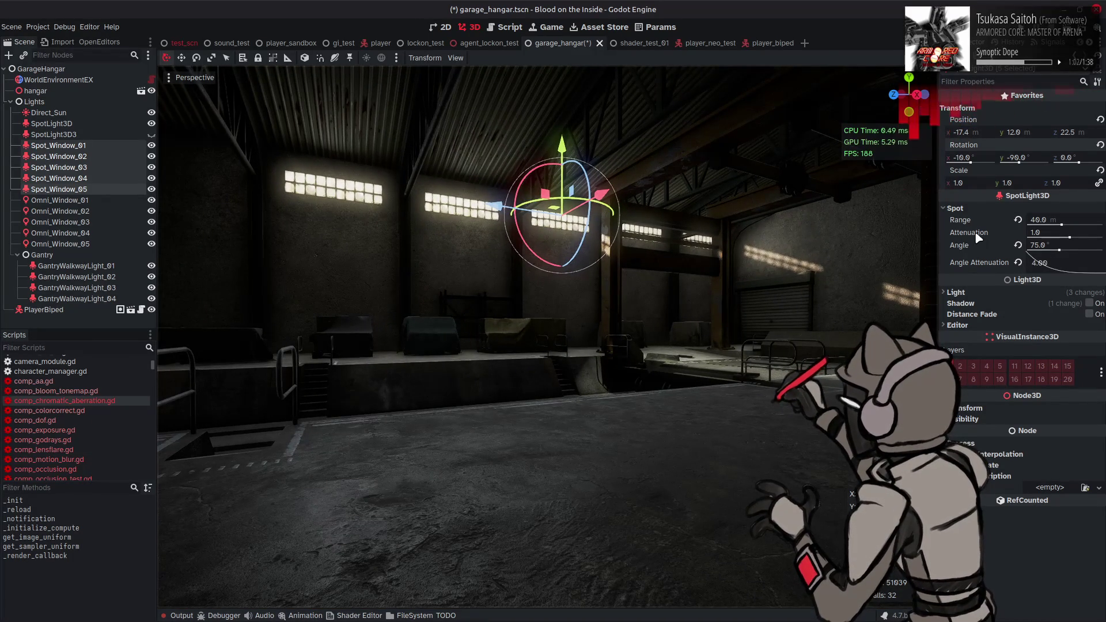
left_click(968, 292)
left_click_drag(1034, 316, 1099, 322)
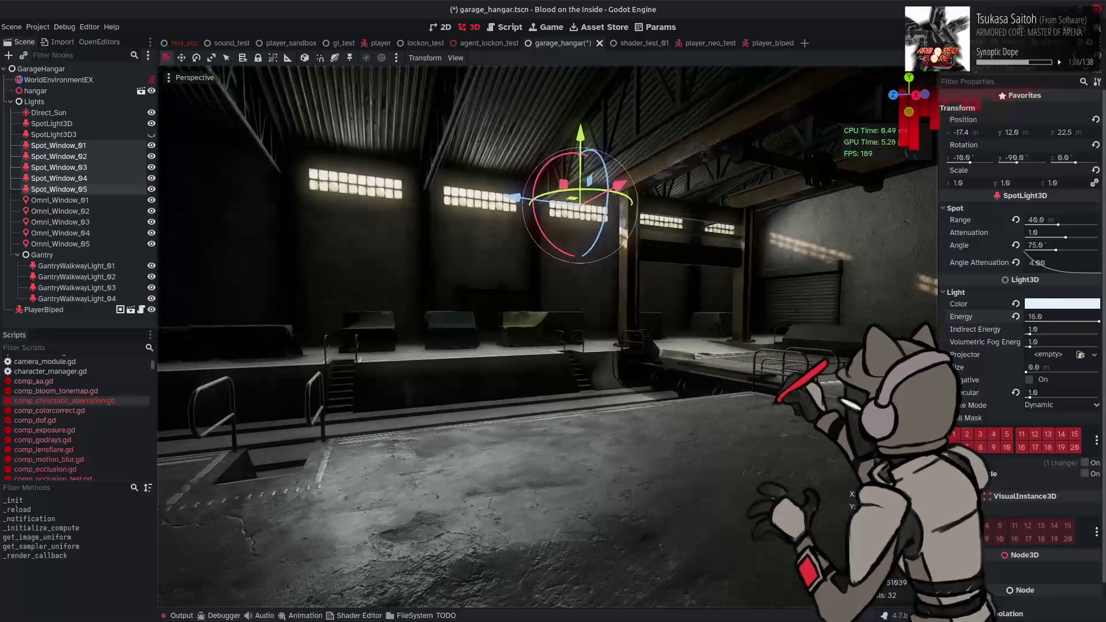
left_click(1051, 317)
type("8")
key("Return")
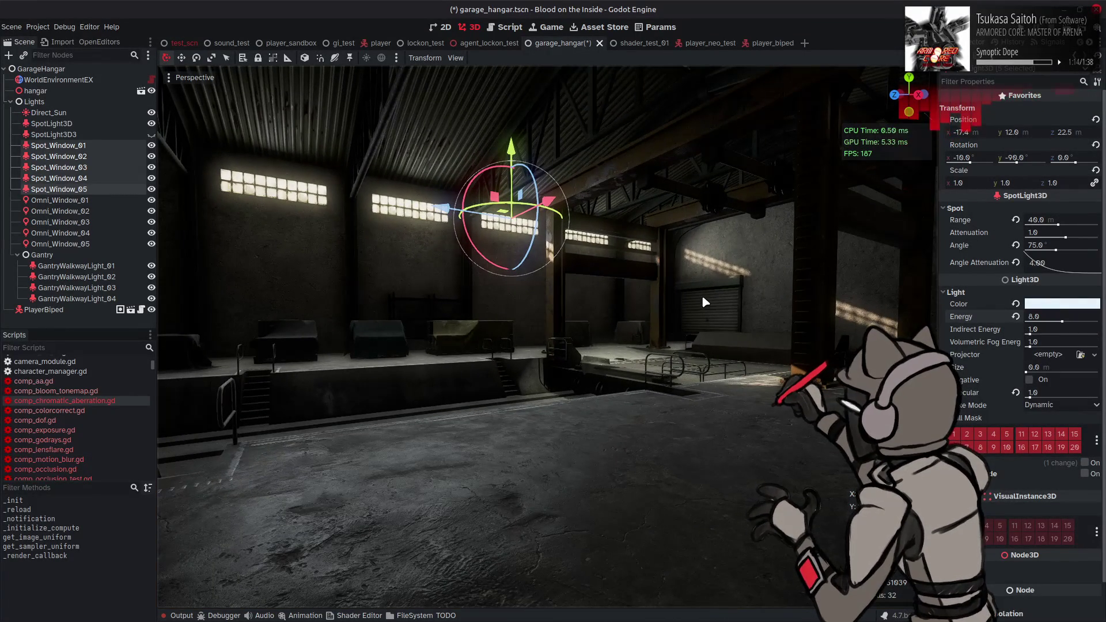
key("ctrl+z")
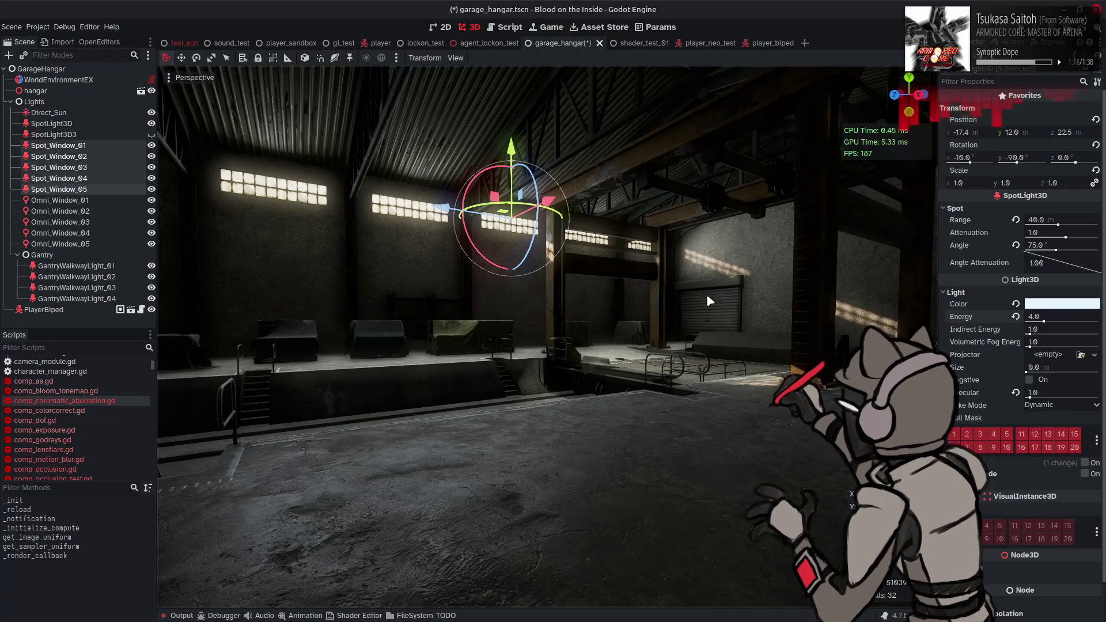
key("ctrl+z")
left_click(1049, 316)
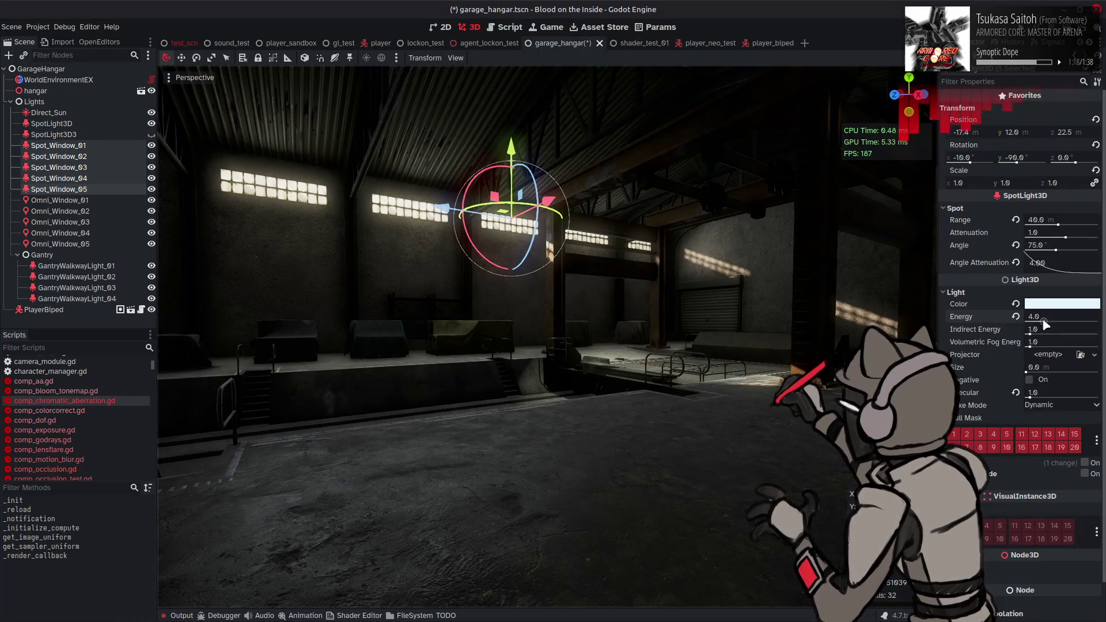
key("Return")
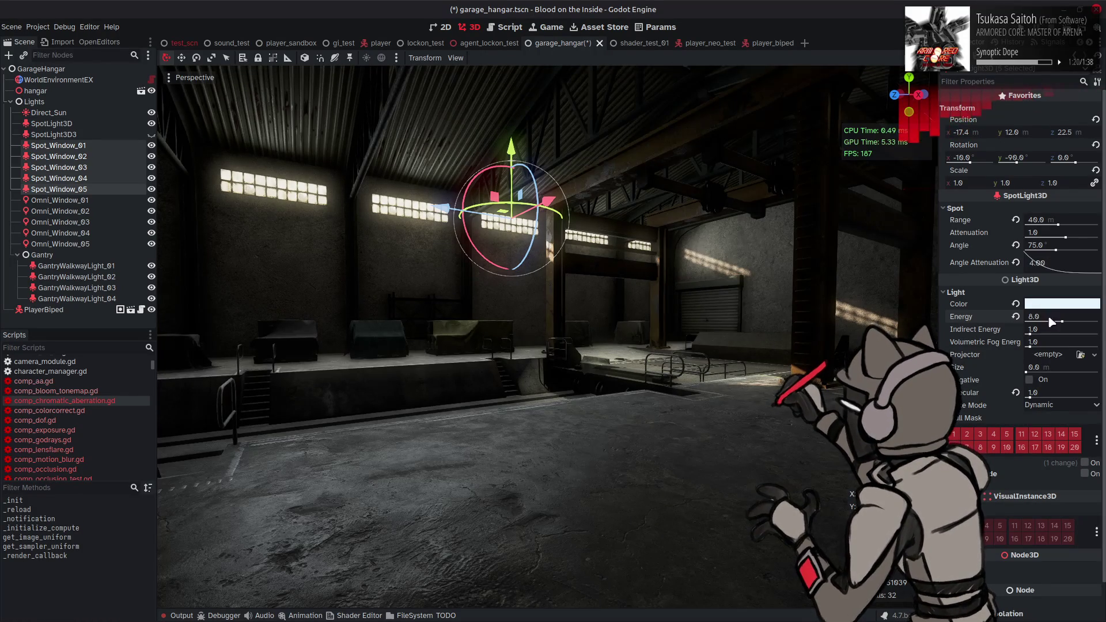
key("ctrl+shift+z")
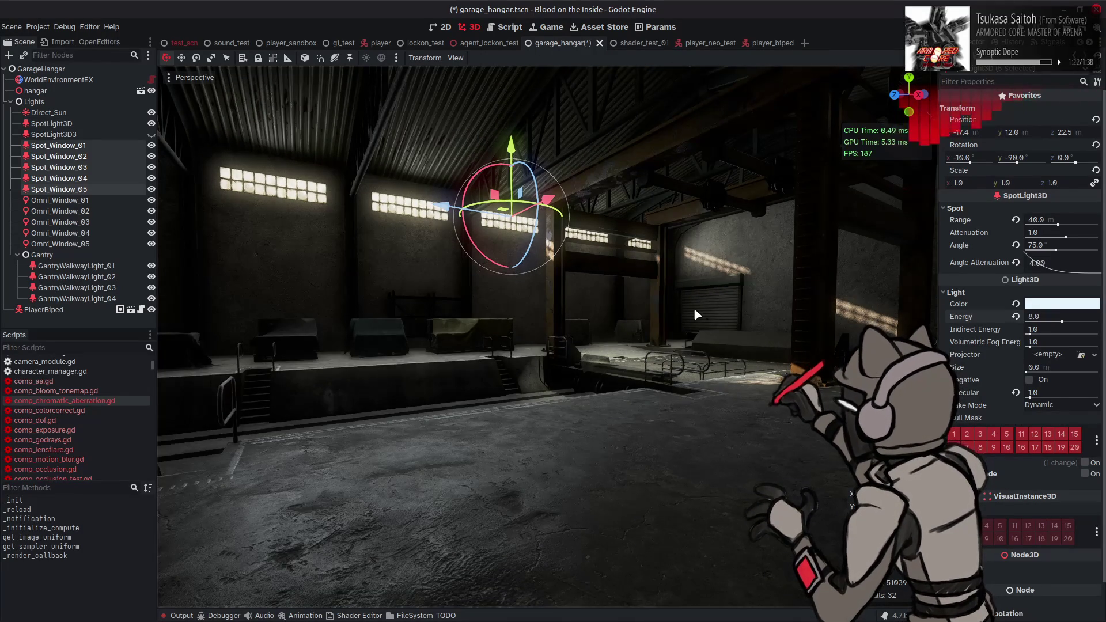
key("ctrl+z")
key("ctrl+z")
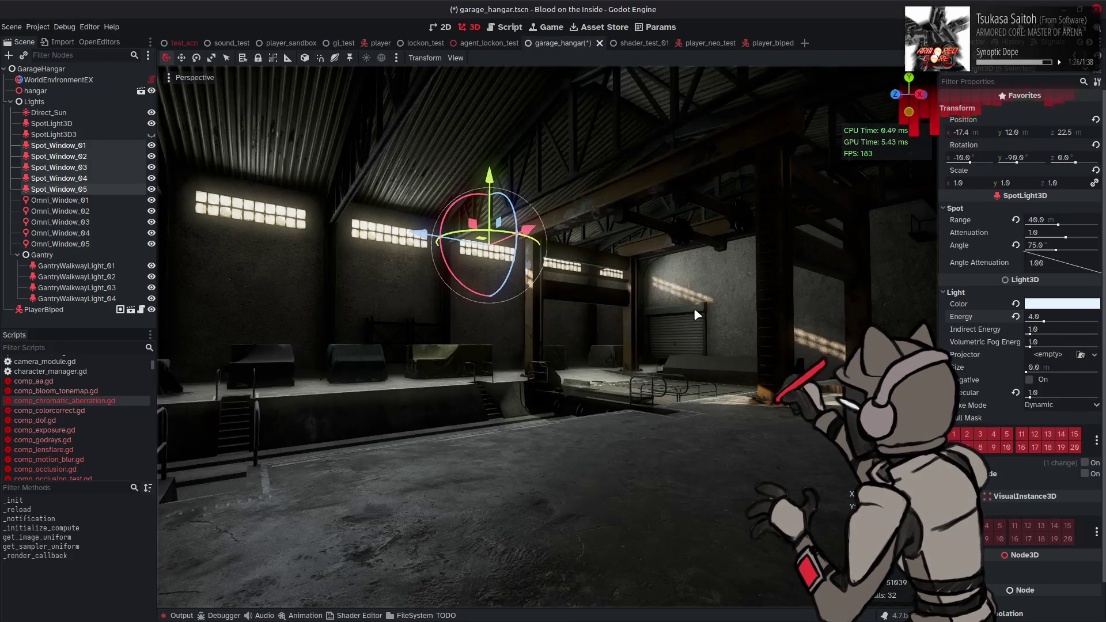
key("ctrl+shift+z")
key("ctrl+shift+z")
key("ctrl+z")
key("ctrl+shift+z")
key("ctrl+z")
key("ctrl+shift+z")
key("ctrl+z")
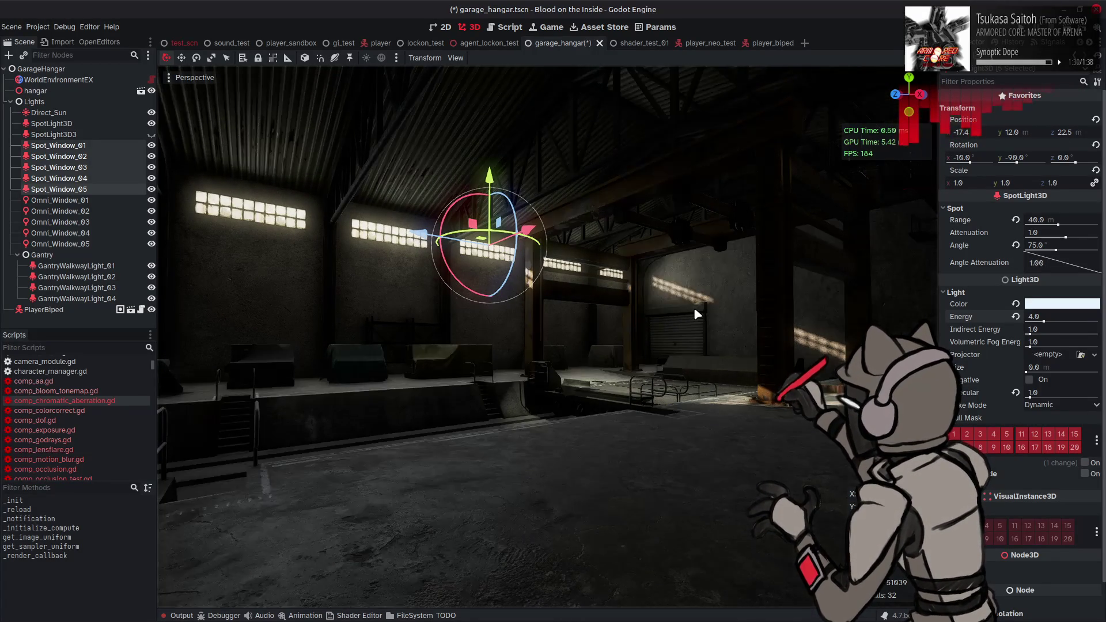
key("ctrl+shift+z")
key("KP_6")
key("KP_4")
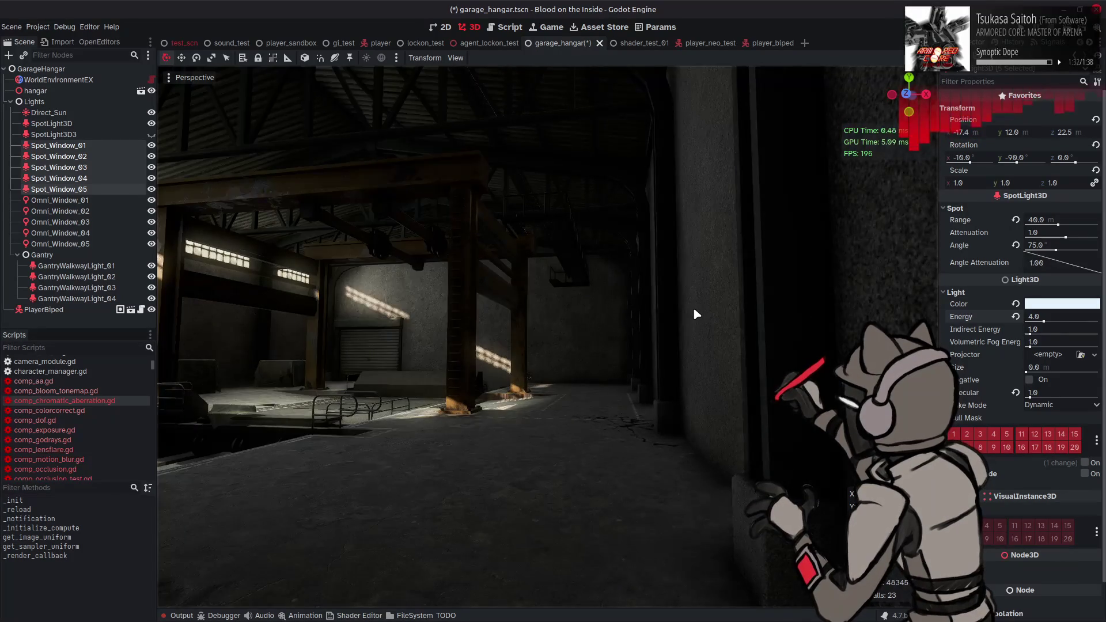
key("ctrl+z")
key("ctrl+z")
key("ctrl+shift+z")
key("ctrl+shift+z")
key("KP_8")
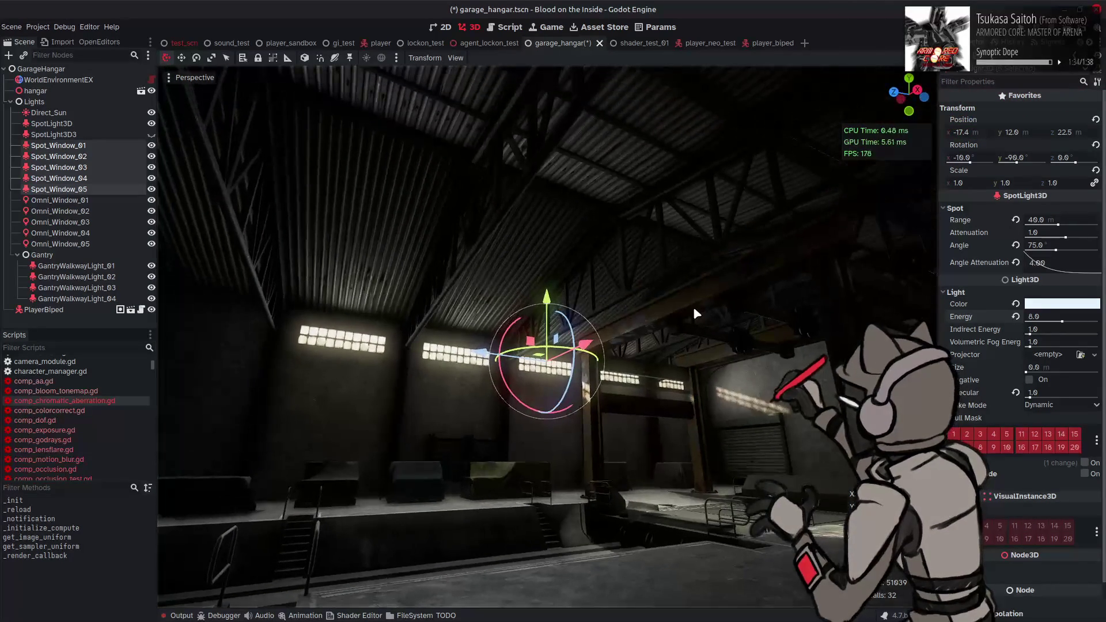
key("KP_4")
key("KP_4")
key("KP_4")
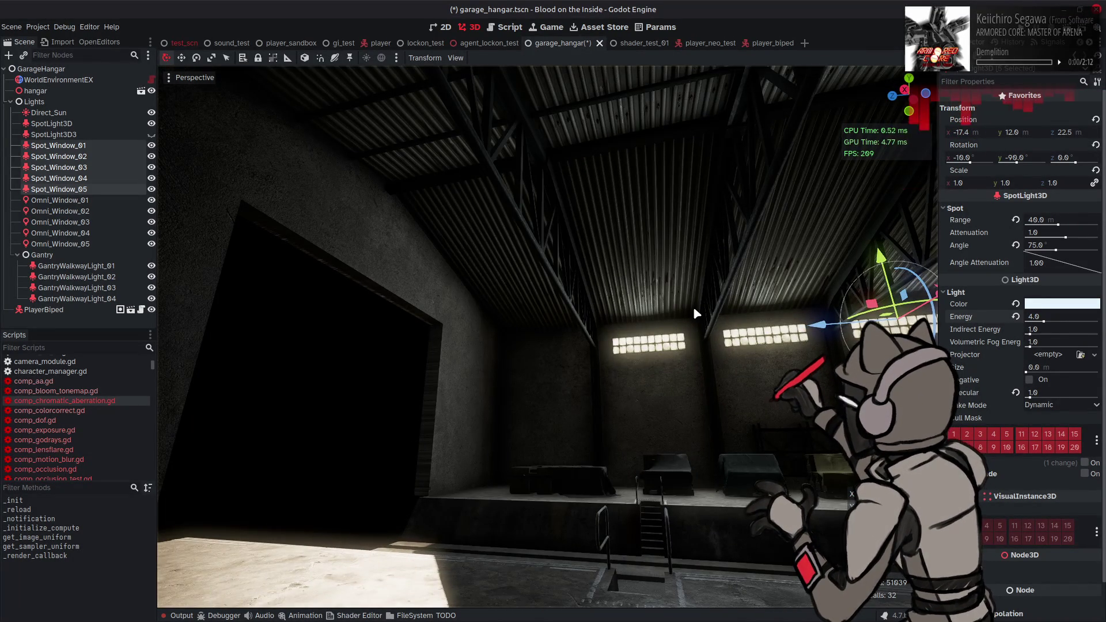
key("ctrl+z")
key("KP_4")
key("ctrl+shift+z")
key("ctrl+z")
key("ctrl+shift+z")
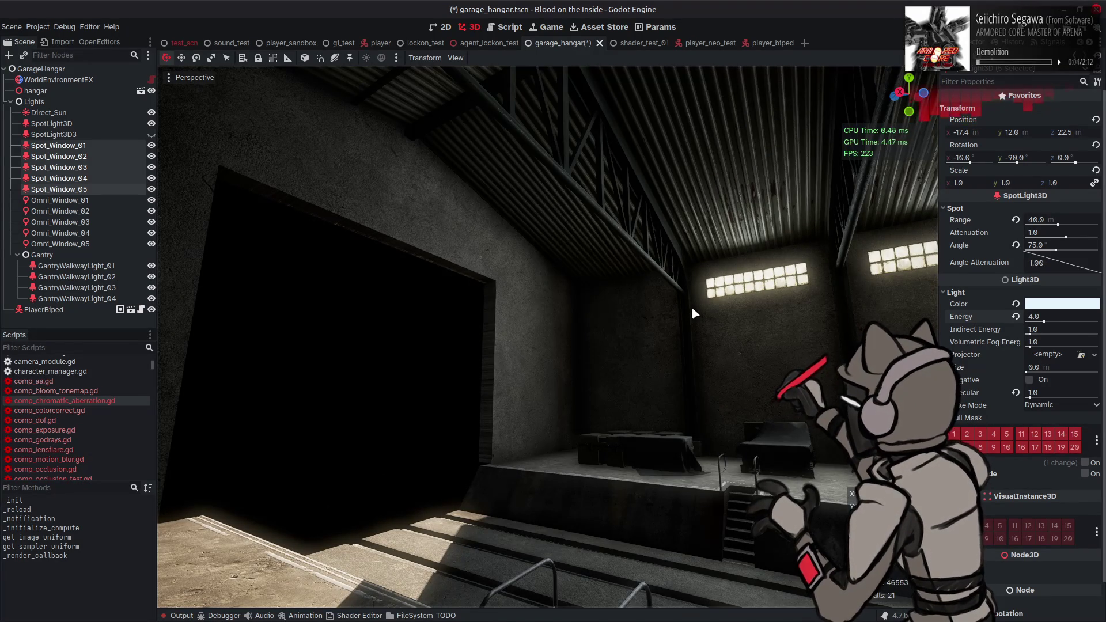
key("ctrl+z")
key("ctrl+shift+z")
key("ctrl+z")
key("ctrl+shift+z")
key("ctrl+shift+z")
key("KP_4")
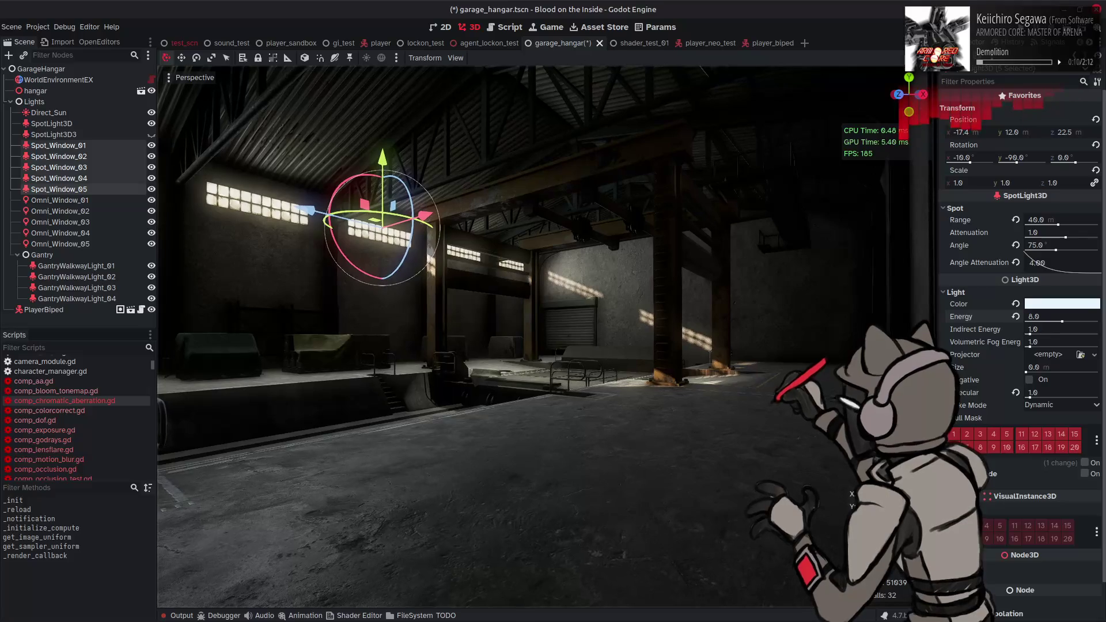
- Try a -60 Y rotation on the spotlights, test a move, then undo back to -90
key("a")
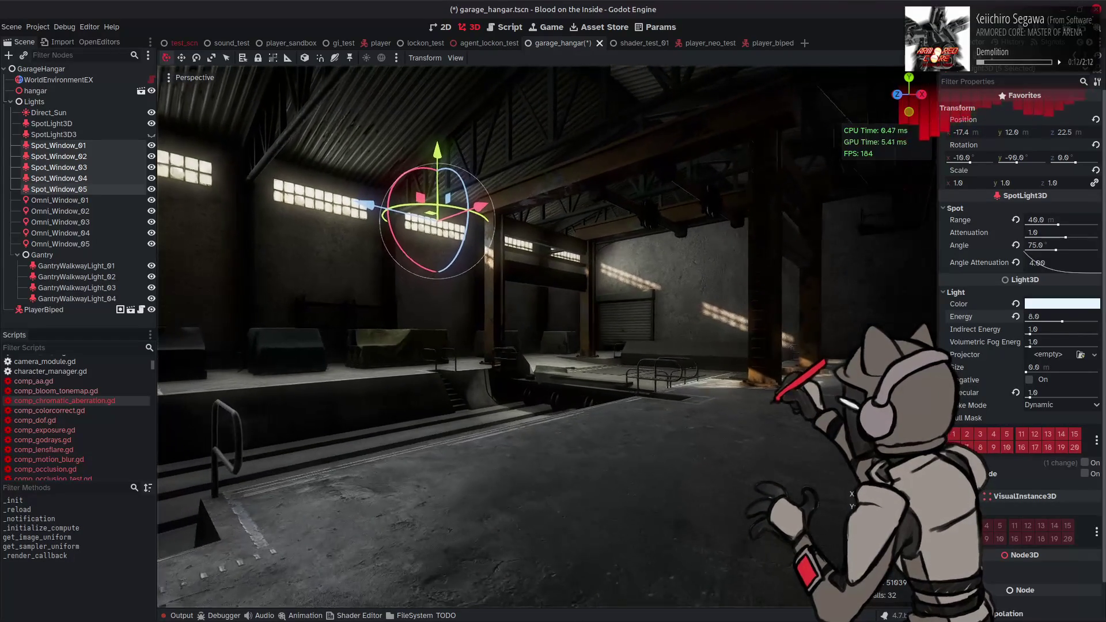
left_click(1022, 161)
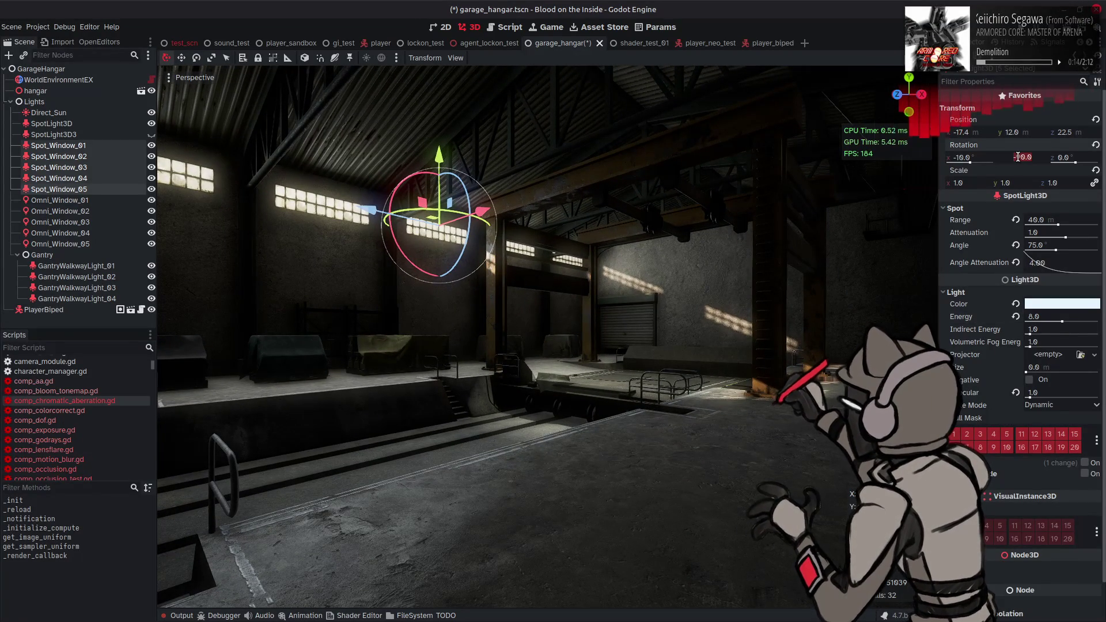
type("60")
key("Return")
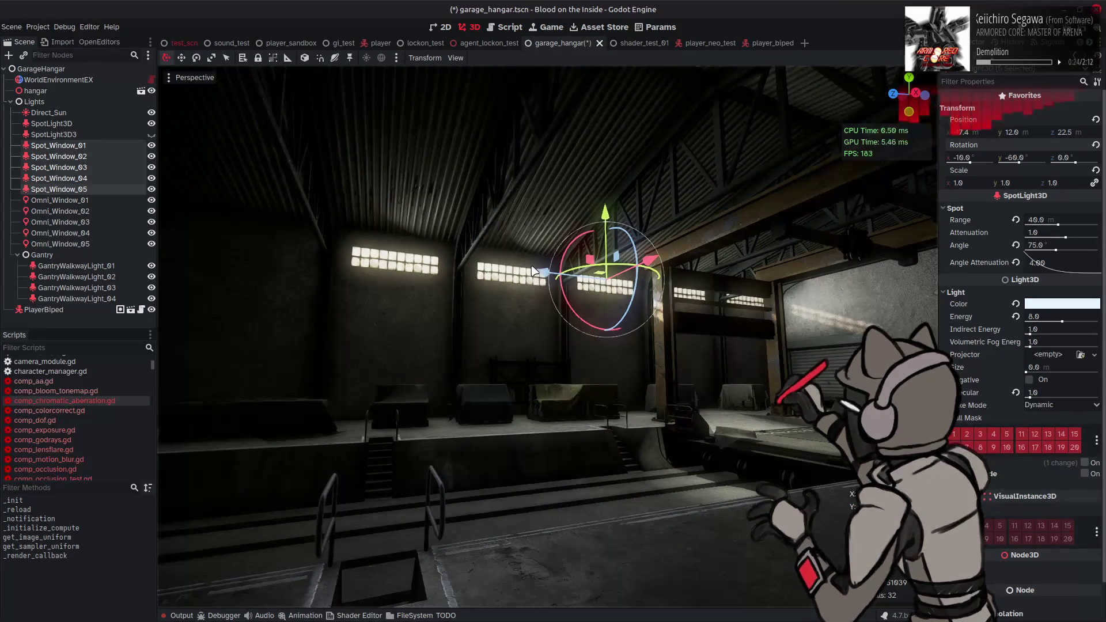
key("g")
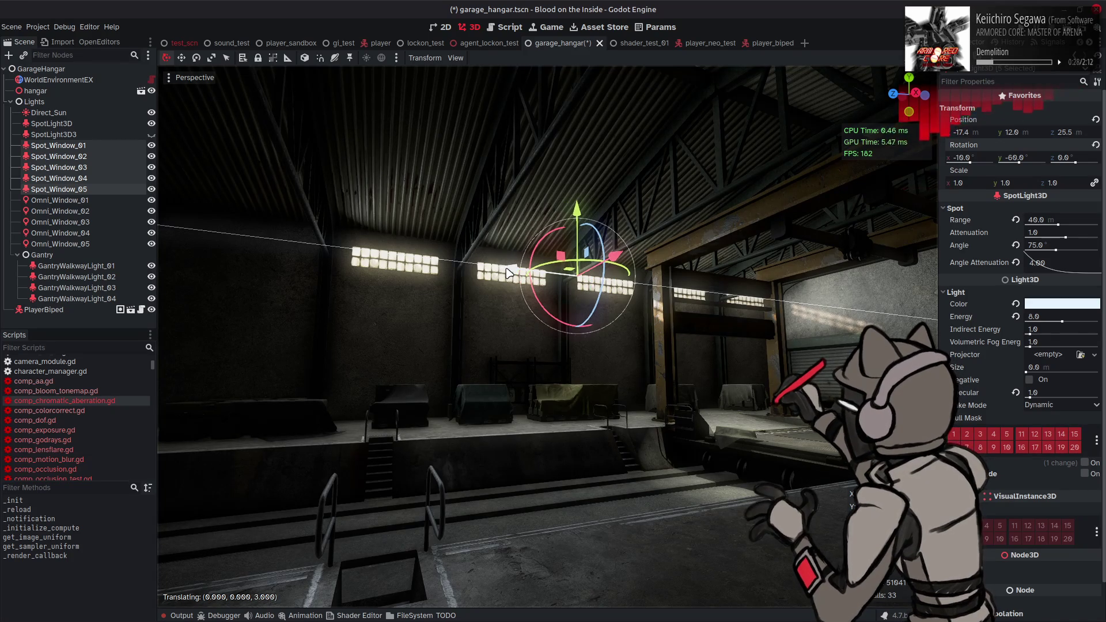
key("Escape")
key("ctrl+z")
key("ctrl+z")
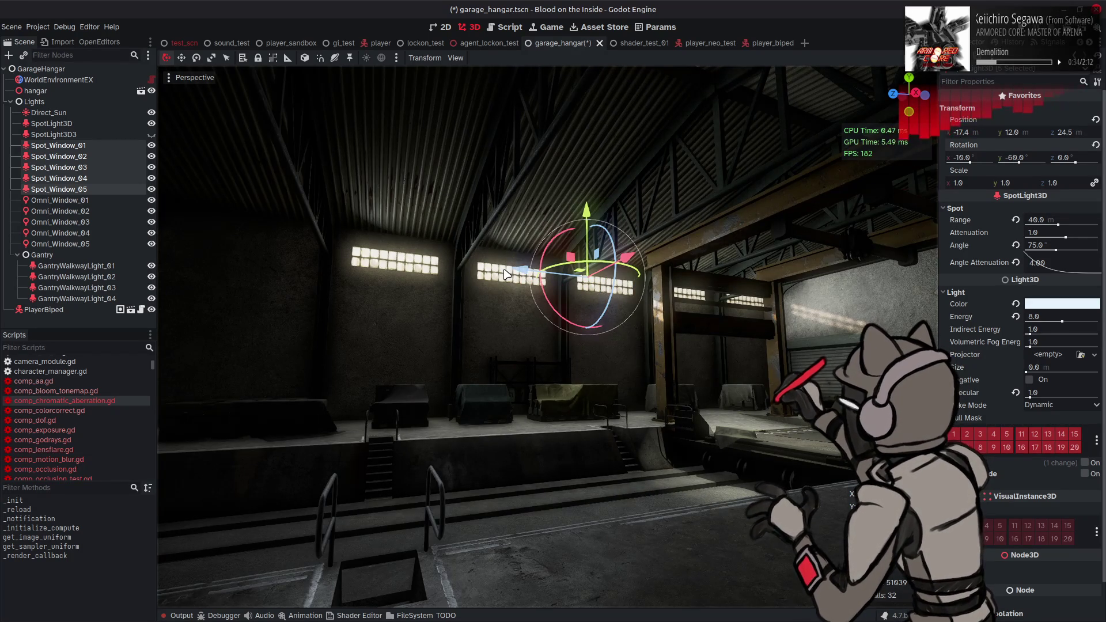
key("ctrl+shift+z")
key("ctrl+shift+z")
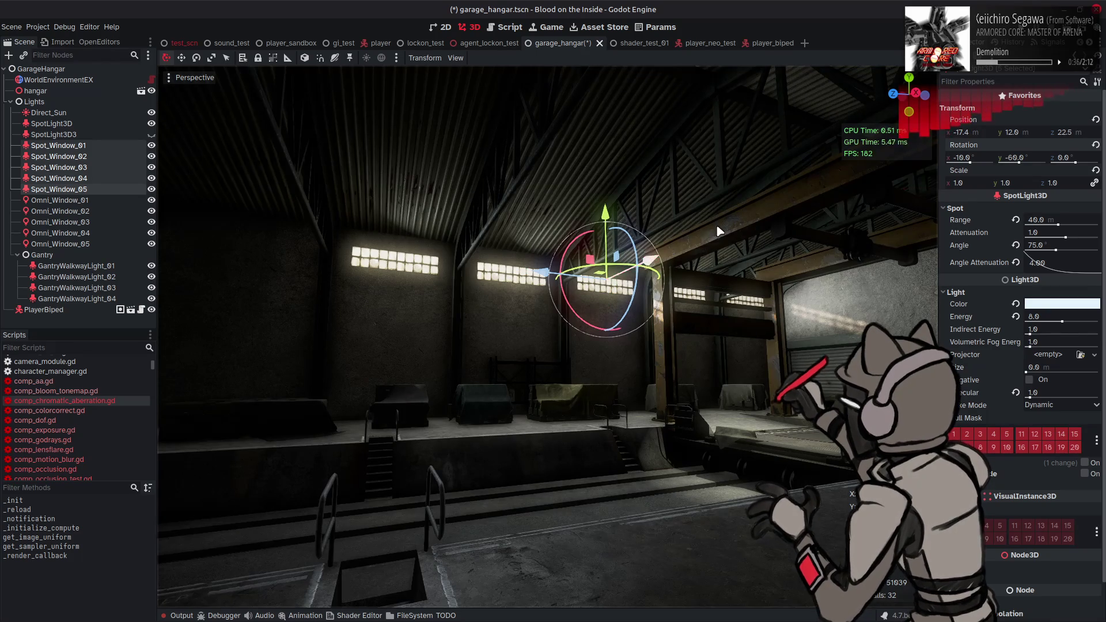
key("ctrl+z")
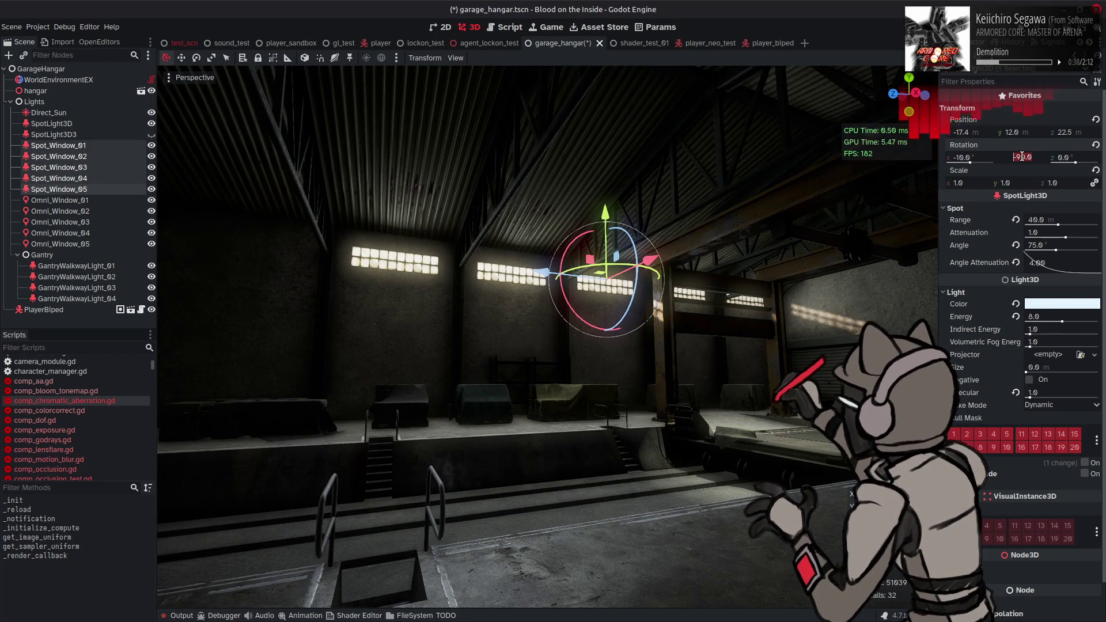
- Set the spotlights' Y rotation to -75, review the lit walls, then select the fifth spotlight
type("-75")
key("Return")
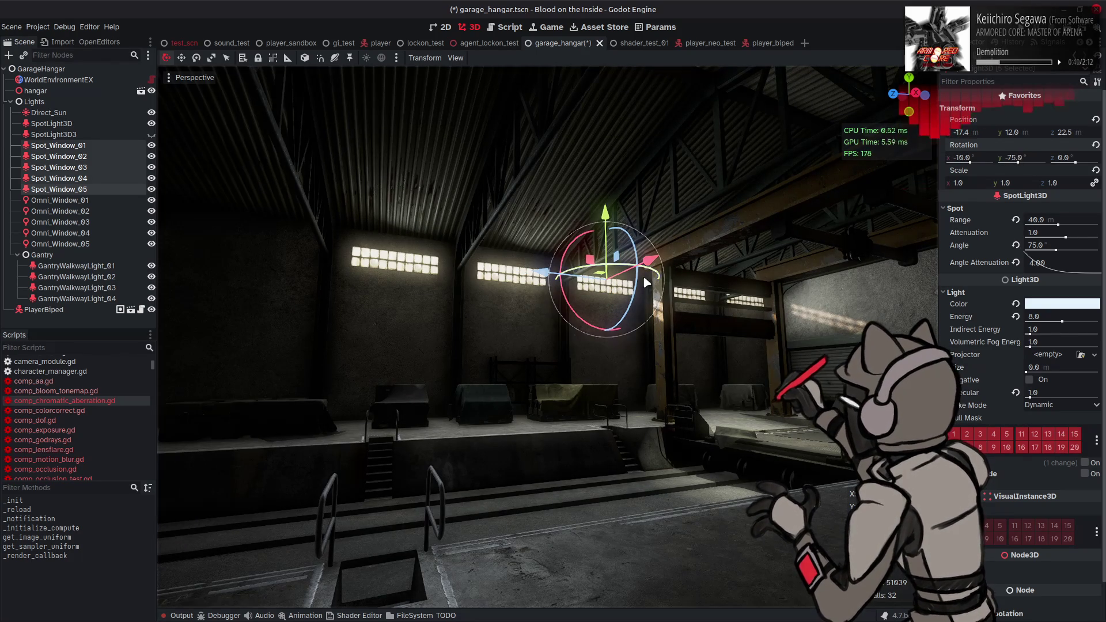
left_click_drag(549, 278, 526, 279)
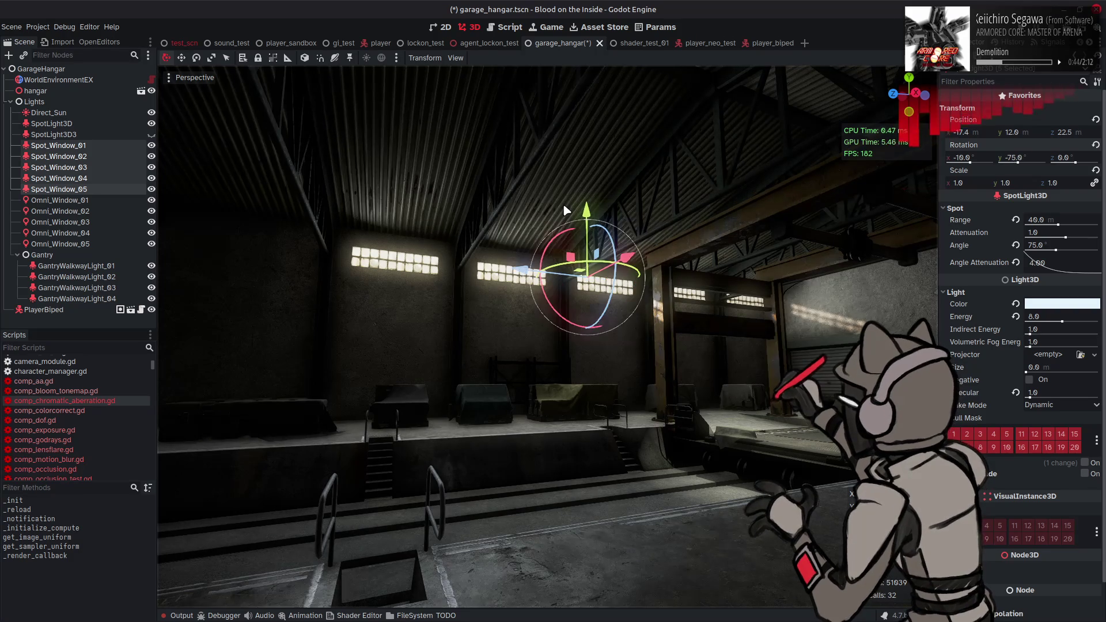
scroll(562, 203, "up", 3)
left_click_drag(562, 203, 548, 205)
key("ctrl+z")
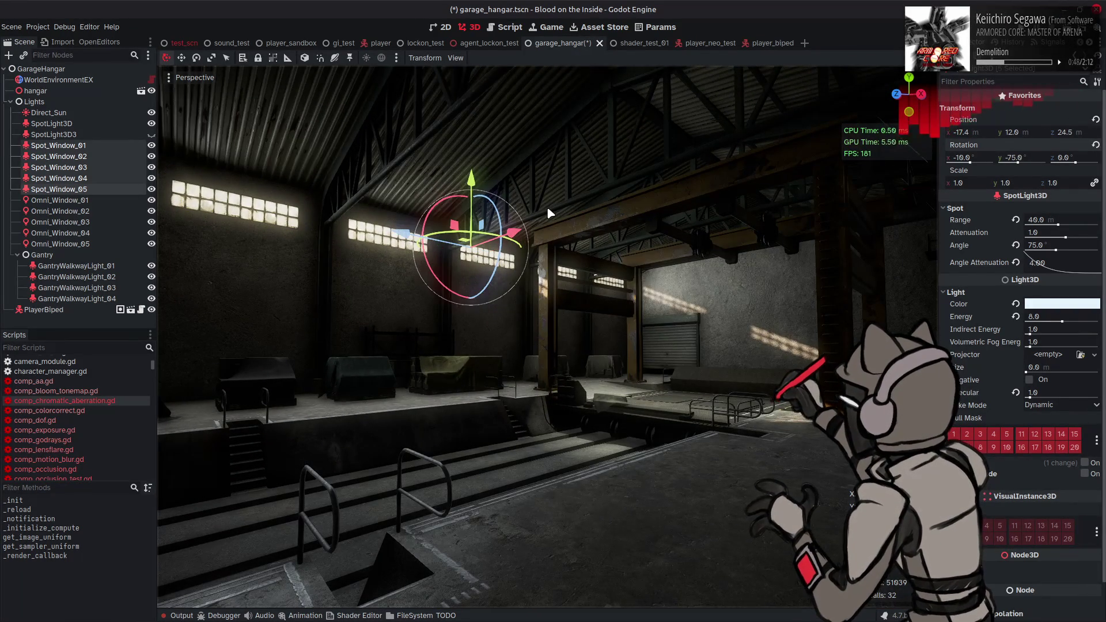
key("ctrl+shift+z")
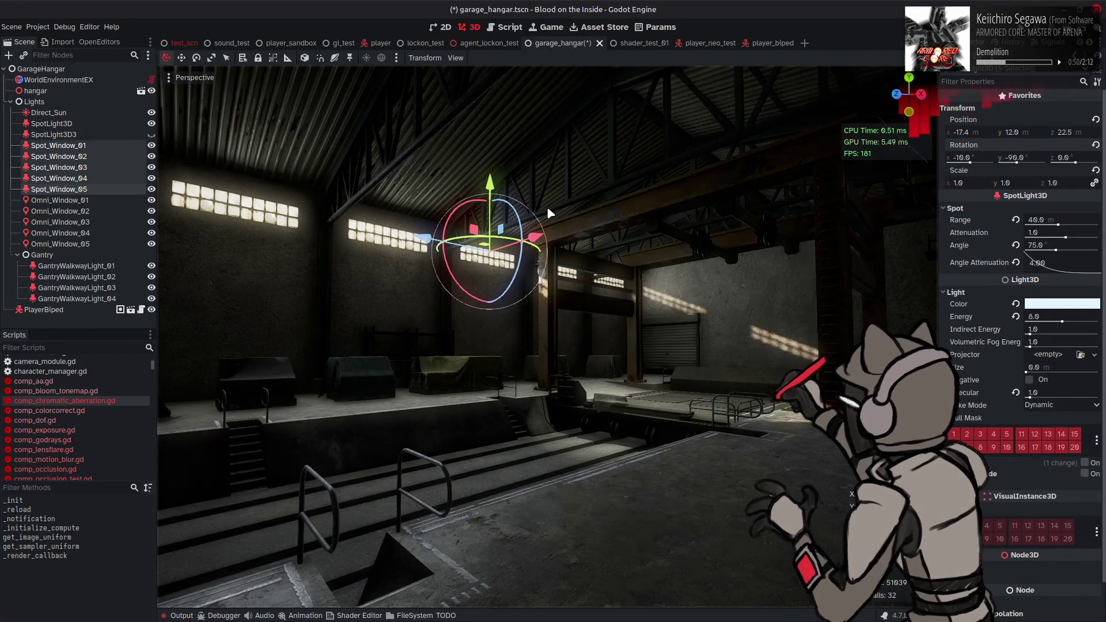
left_click(548, 206)
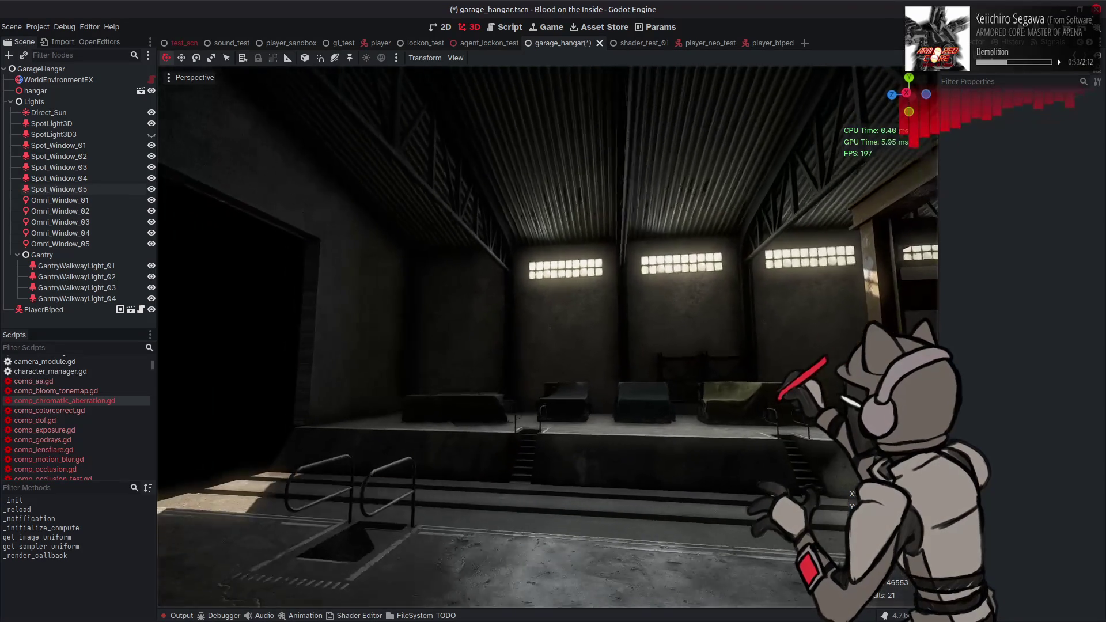
mouse_move(547, 206)
left_mouse_down()
mouse_move(403, 196)
mouse_move(429, 197)
left_mouse_up()
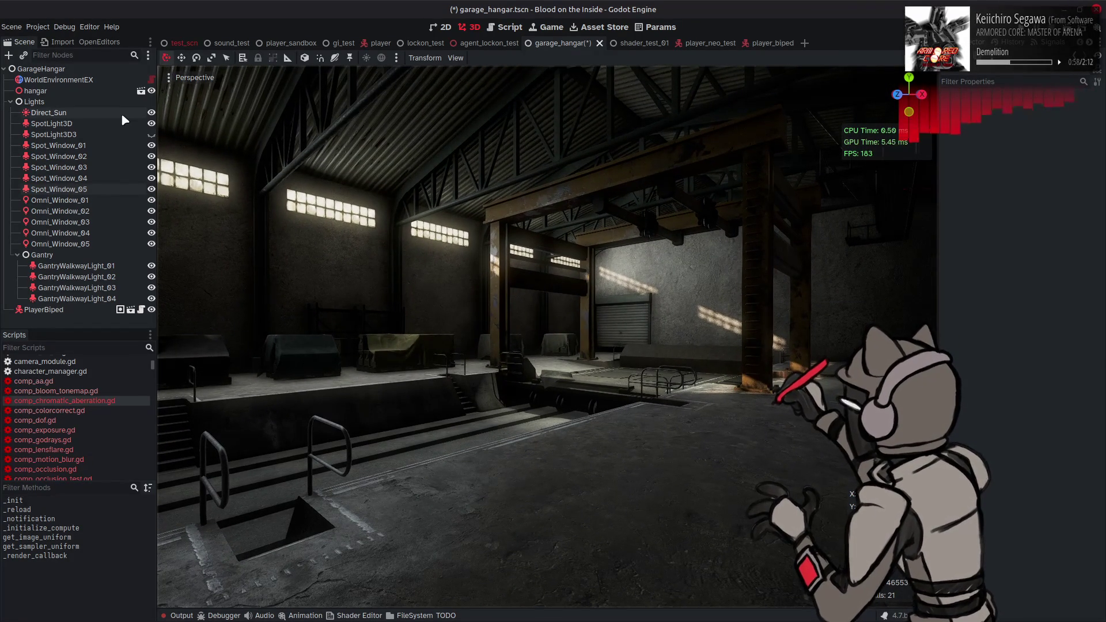
left_click(105, 190)
- Select Spot_Window_01 through _05 and set their X rotation to -15
left_click(99, 149, "shift")
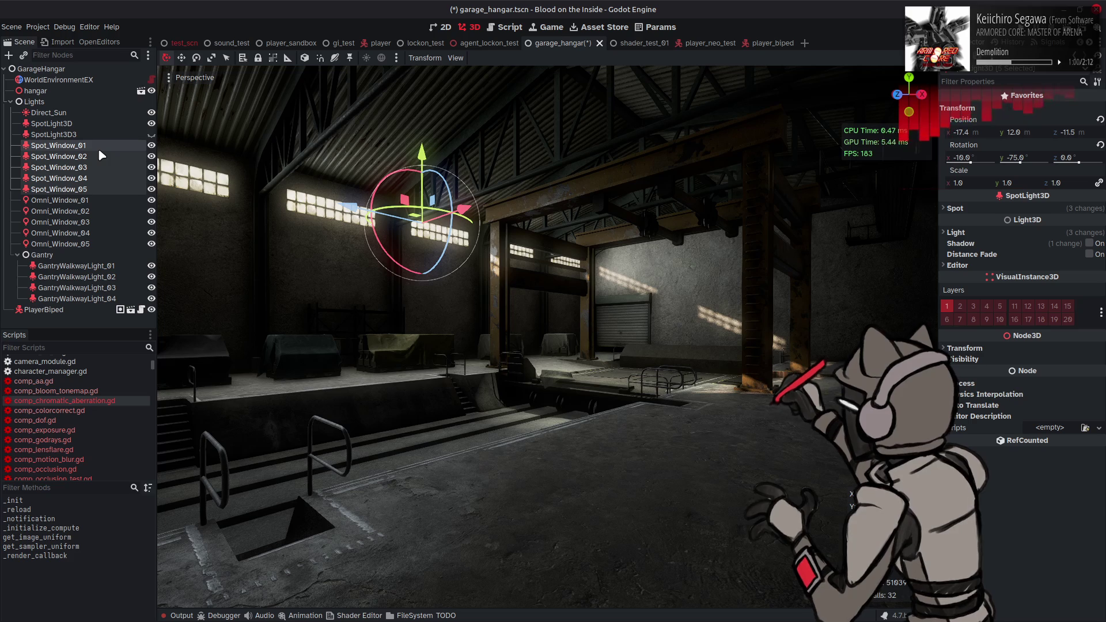
left_click(974, 159)
type("10")
key("Return")
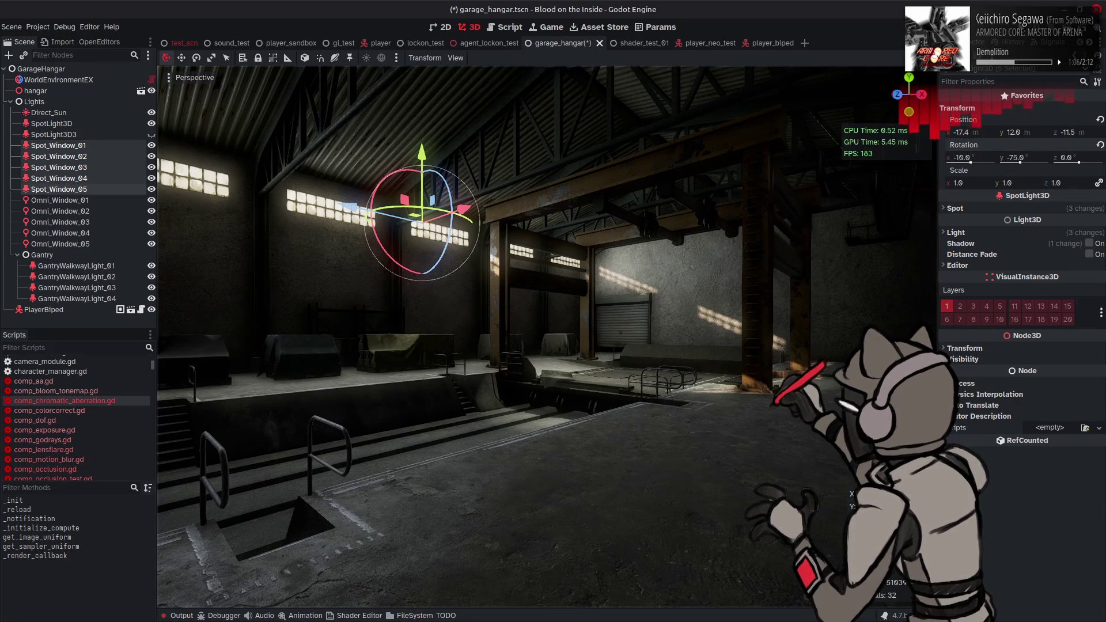
left_click_drag(663, 162, 695, 160)
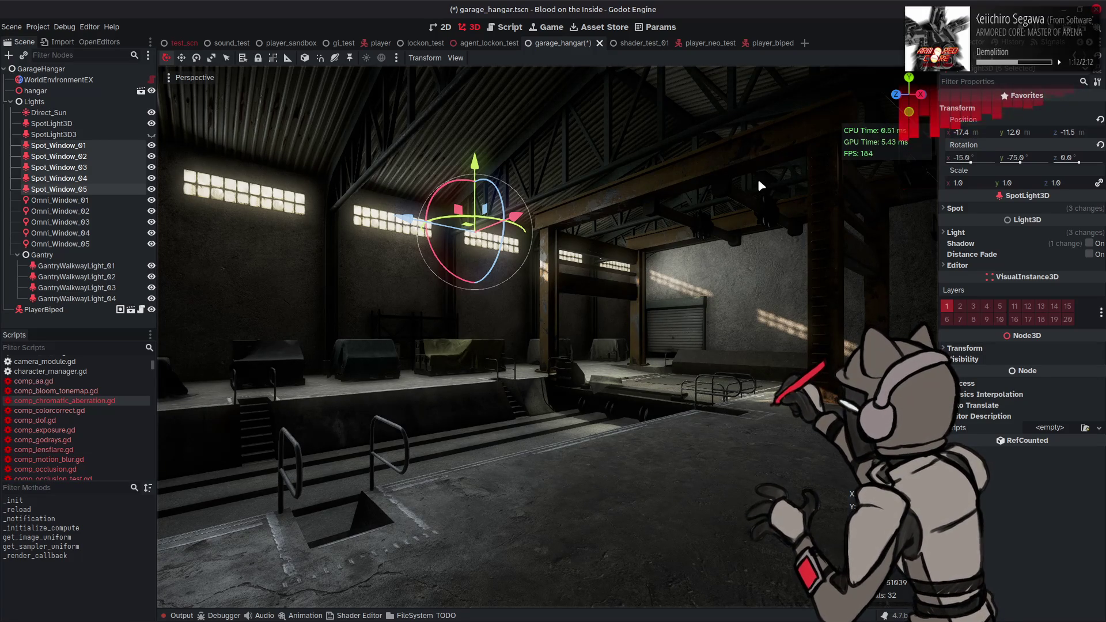
- Drag-adjust the spotlight cone angle and compare it against 75 with undo and redo
left_click(995, 208)
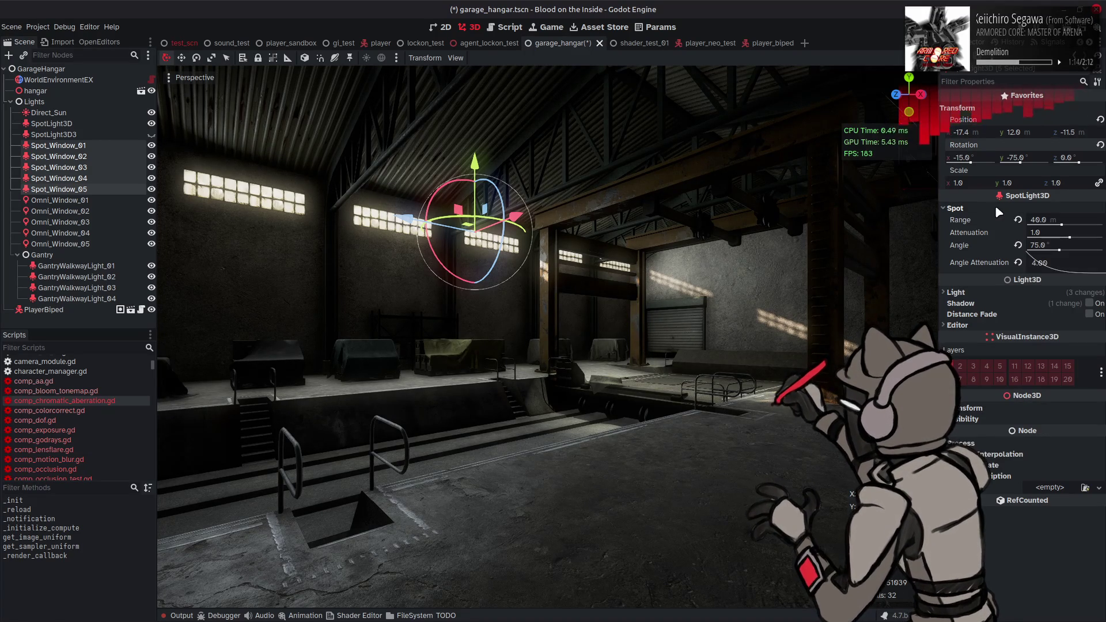
mouse_move(1059, 249)
left_mouse_down()
mouse_move(1033, 252)
mouse_move(1098, 252)
mouse_move(1045, 258)
mouse_move(1057, 256)
left_mouse_up()
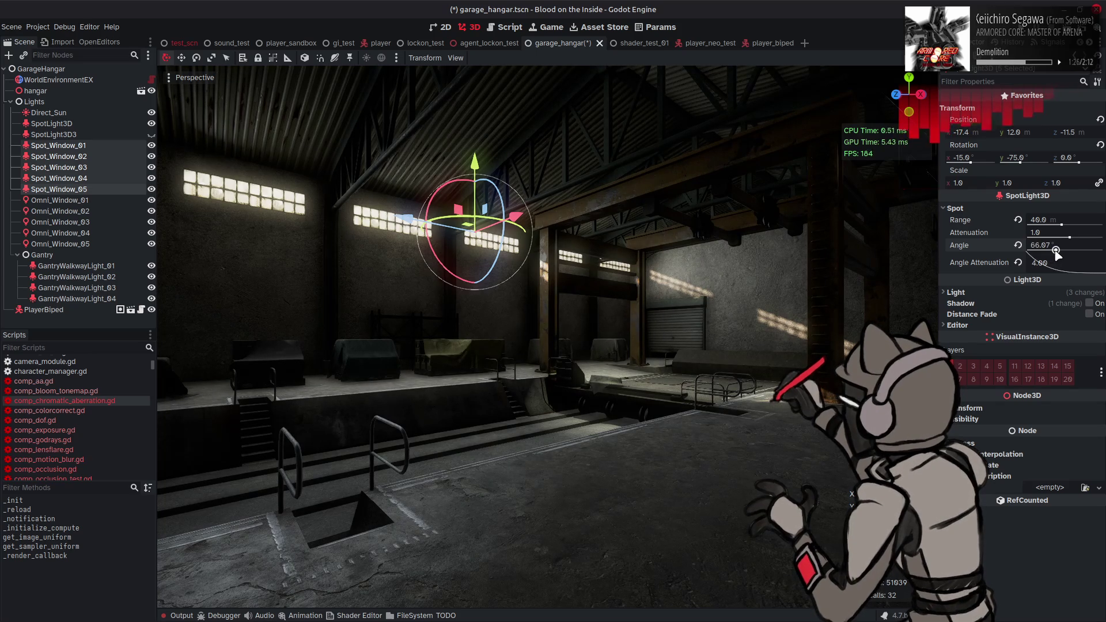
key("ctrl+z")
key("ctrl+shift+z")
key("ctrl+z")
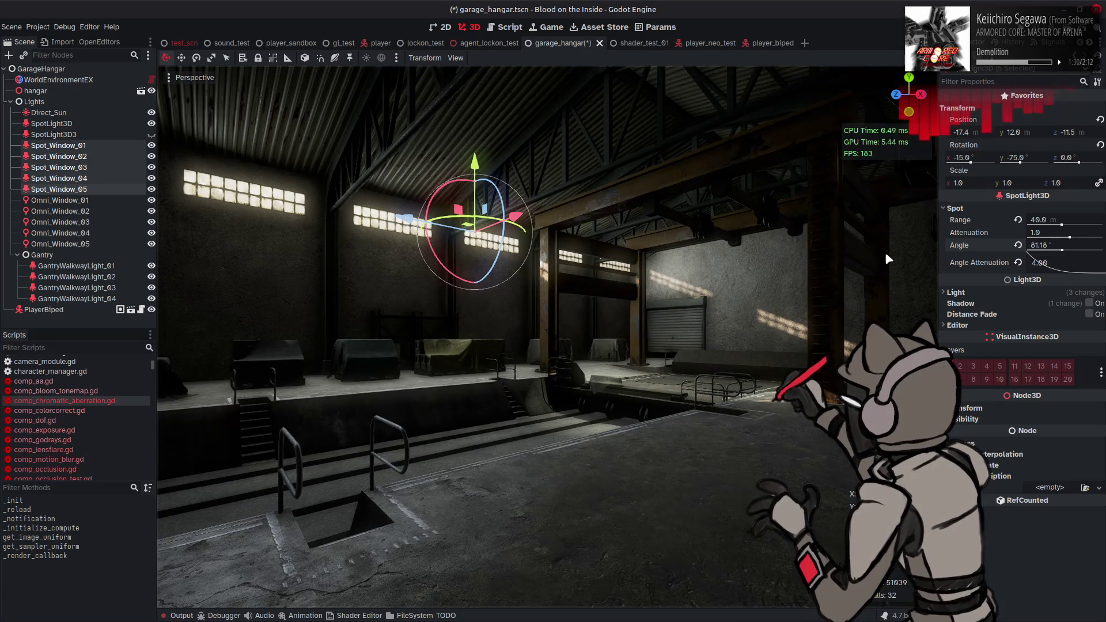
key("ctrl+z")
key("ctrl+shift+z")
key("ctrl+z")
key("ctrl+shift+z")
- Set the cone angle to 60 and compare it with 75 across the hangar
left_click(1047, 245)
type("0")
key("Return")
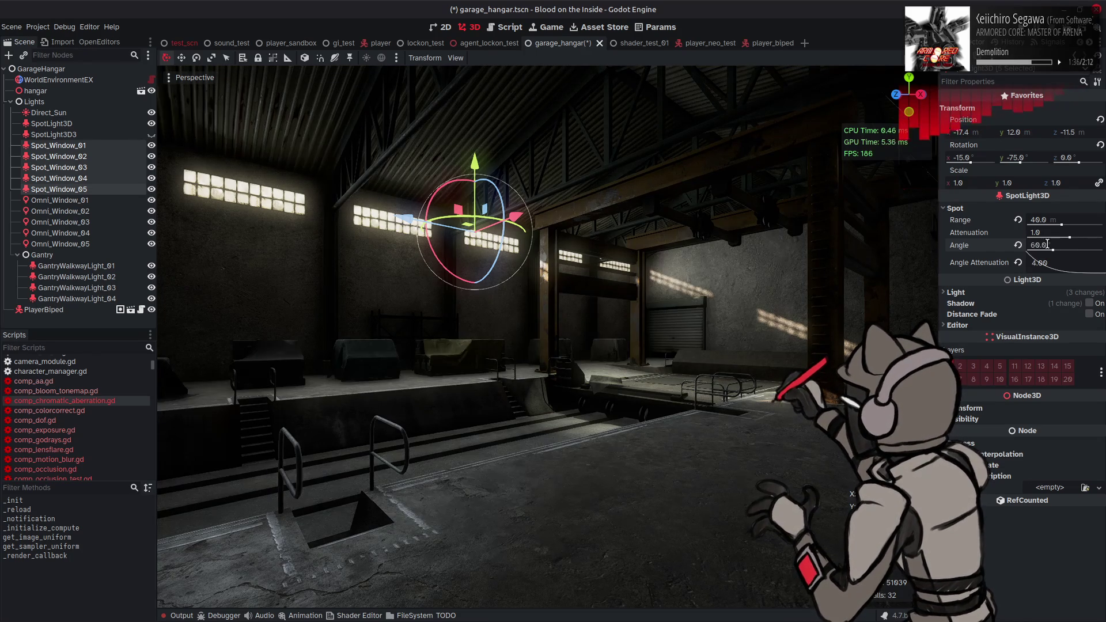
key("w")
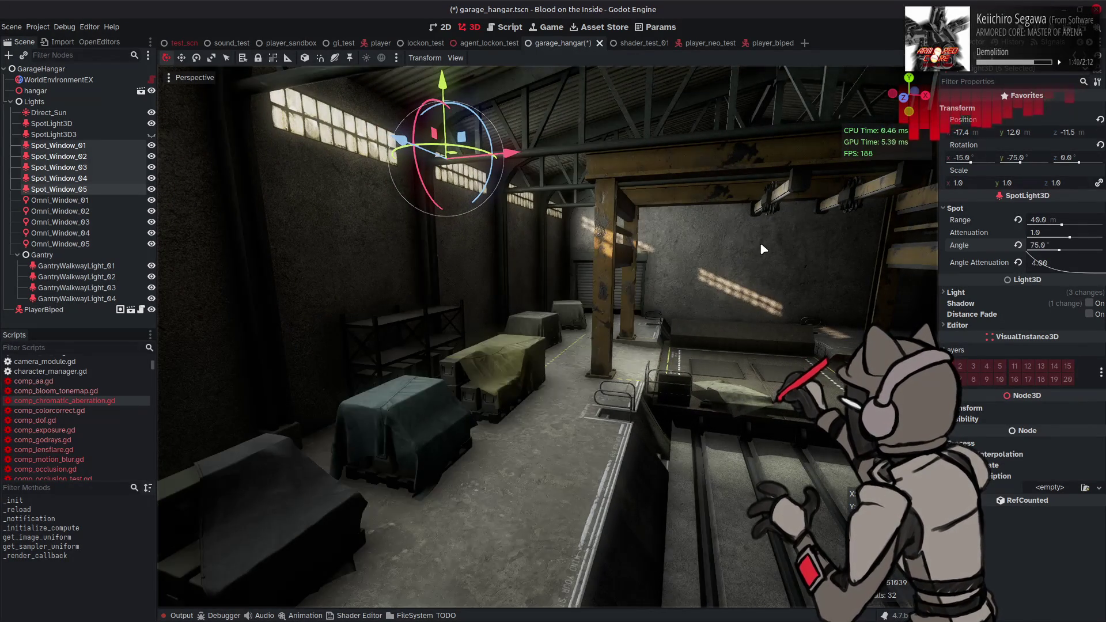
key("ctrl+z")
key("ctrl+shift+z")
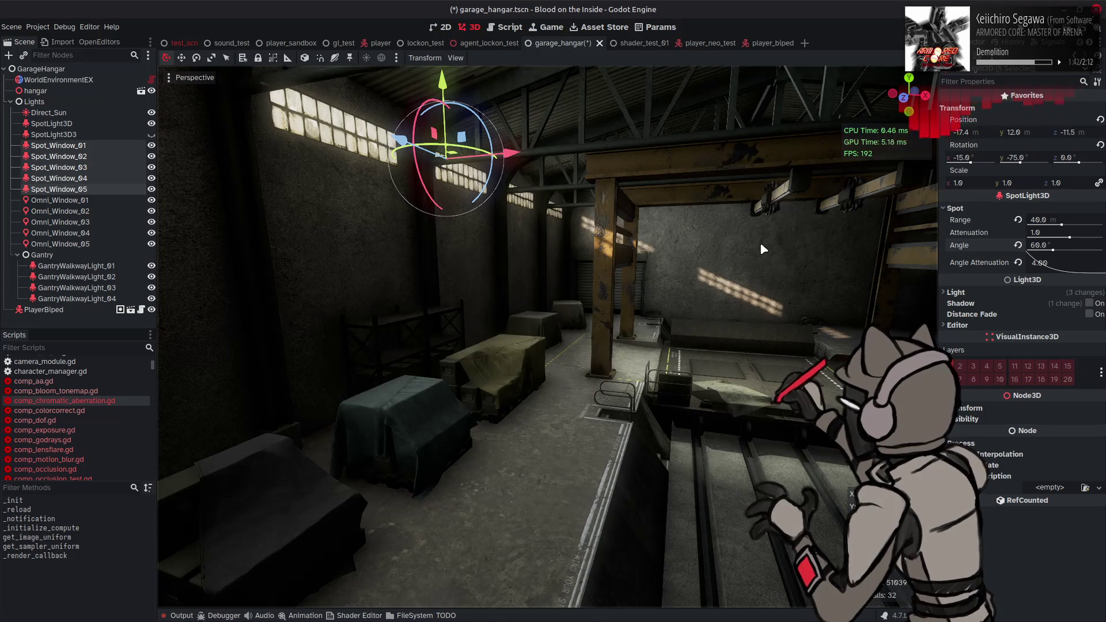
key("a")
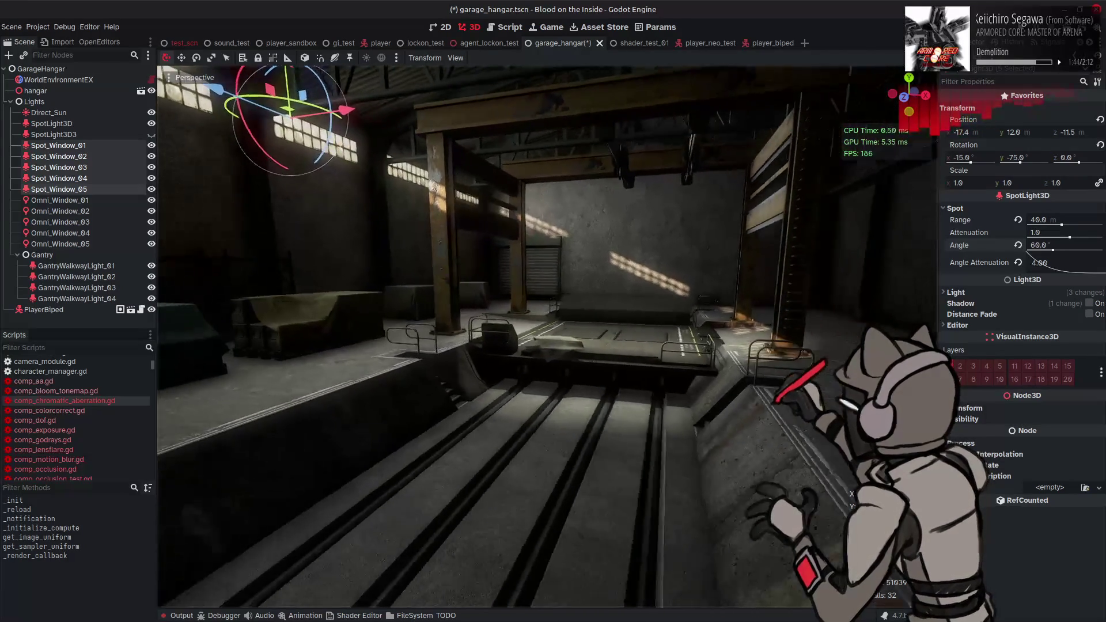
key("ctrl+z")
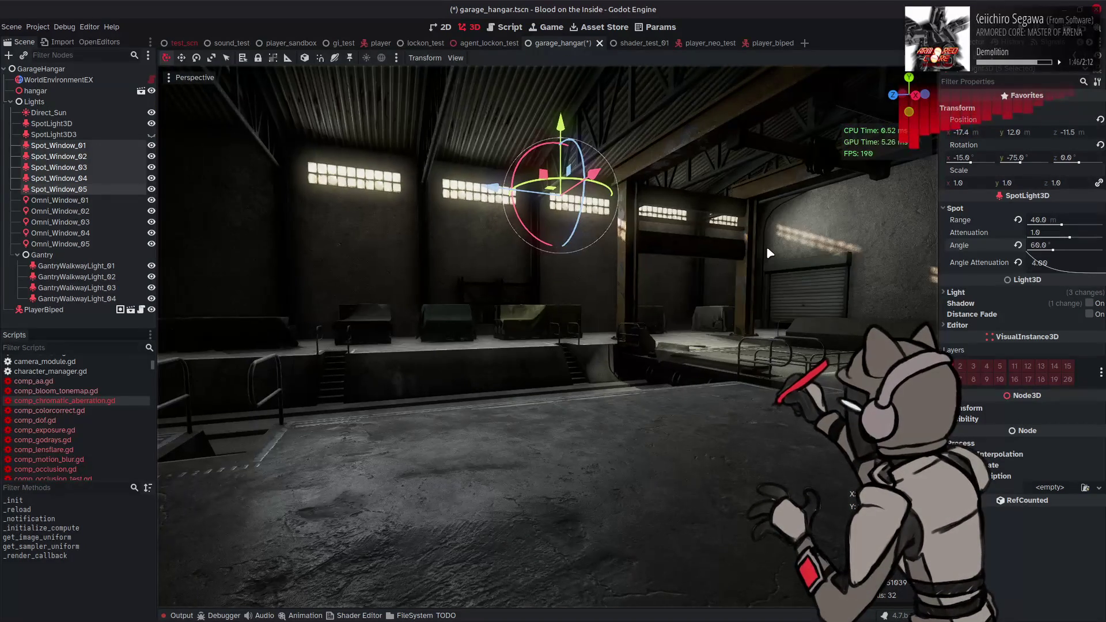
key("ctrl+shift+z")
key("ctrl+z")
key("ctrl+shift+z")
- Raise the window spotlights' light energy to 16
left_click(956, 292)
left_click(1047, 315)
type("6")
key("Return")
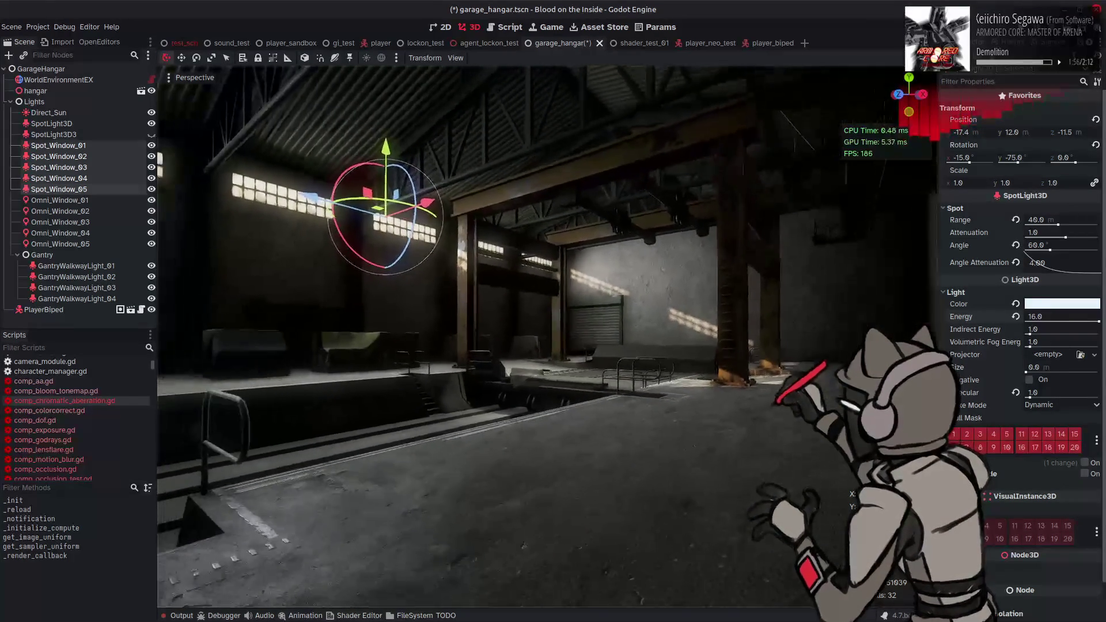
- Undo energy back to 8 and compare the spotlights at 75 and 60 cone angles
key("ctrl+z")
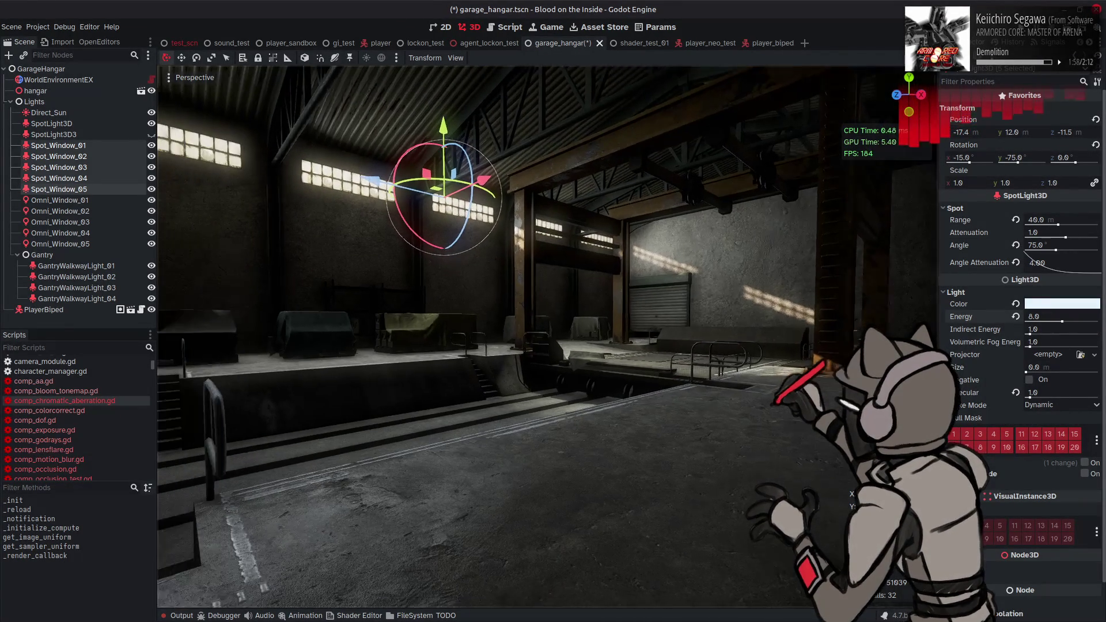
key("ctrl+z")
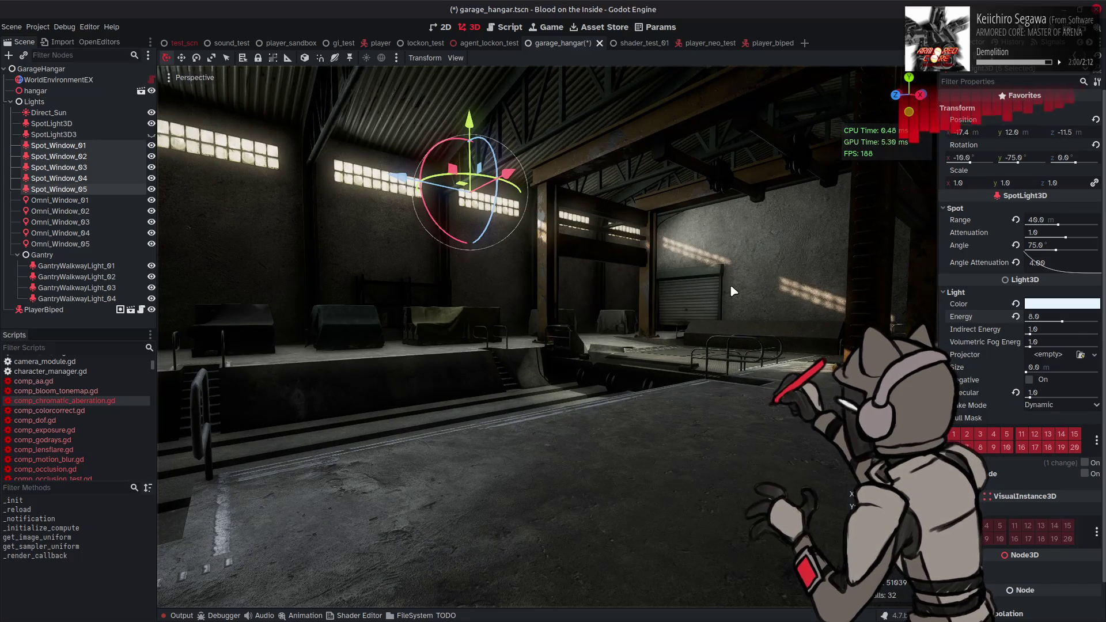
key("ctrl+z")
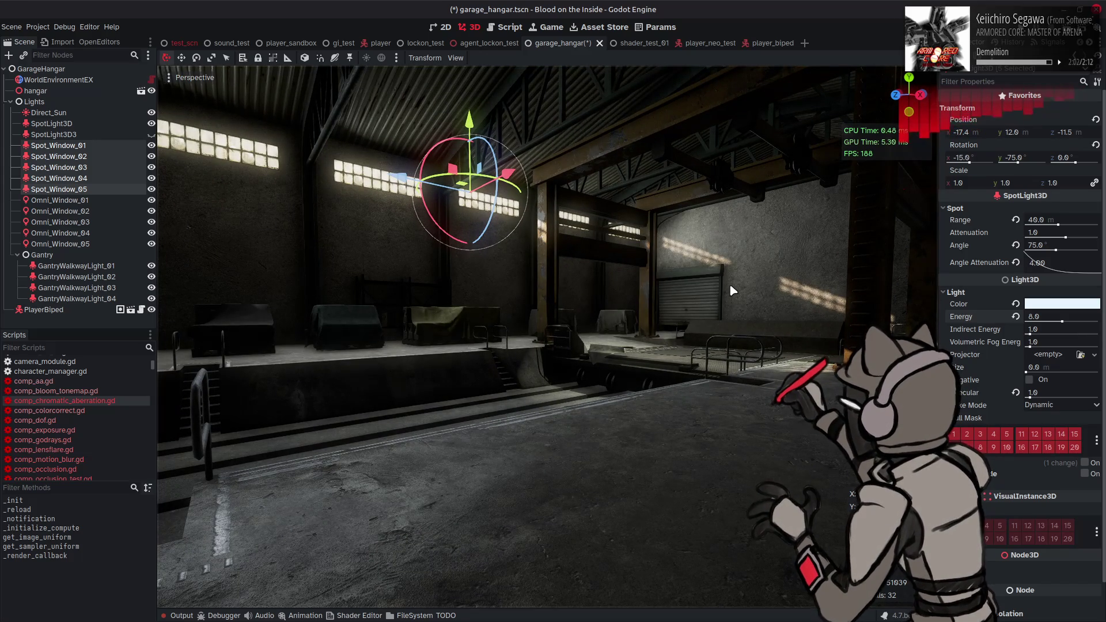
key("ctrl+z")
key("ctrl+shift+z")
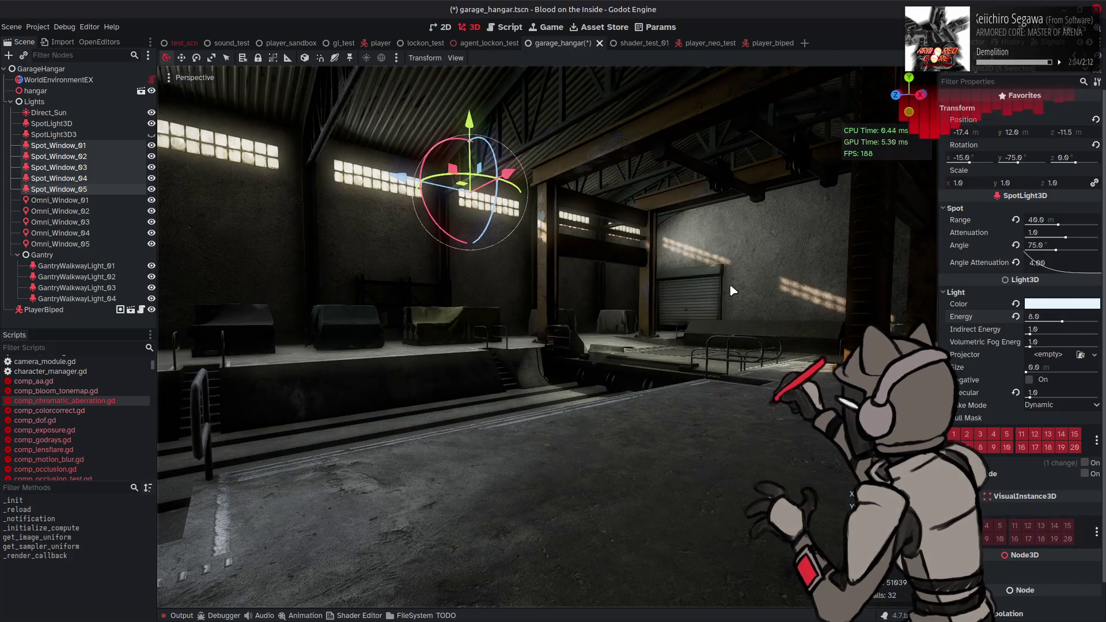
key("ctrl+z")
key("ctrl+shift+z")
key("ctrl+z")
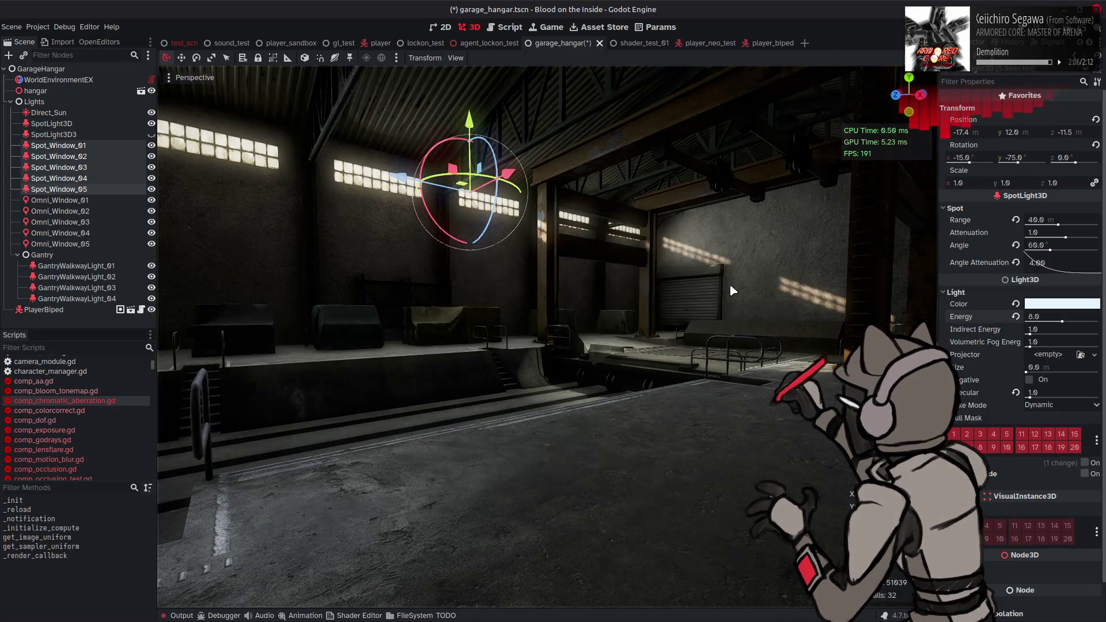
key("ctrl+shift+z")
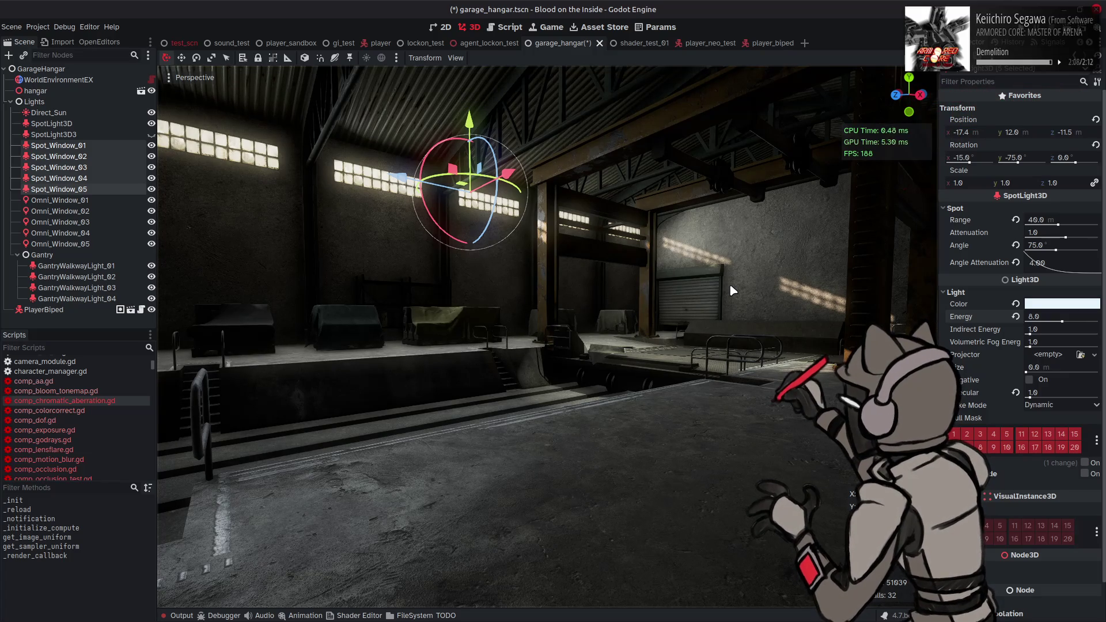
key("ctrl+z")
- Set the spotlights' cone angle to 65 and inspect the lit walls and floor
left_click(1041, 246)
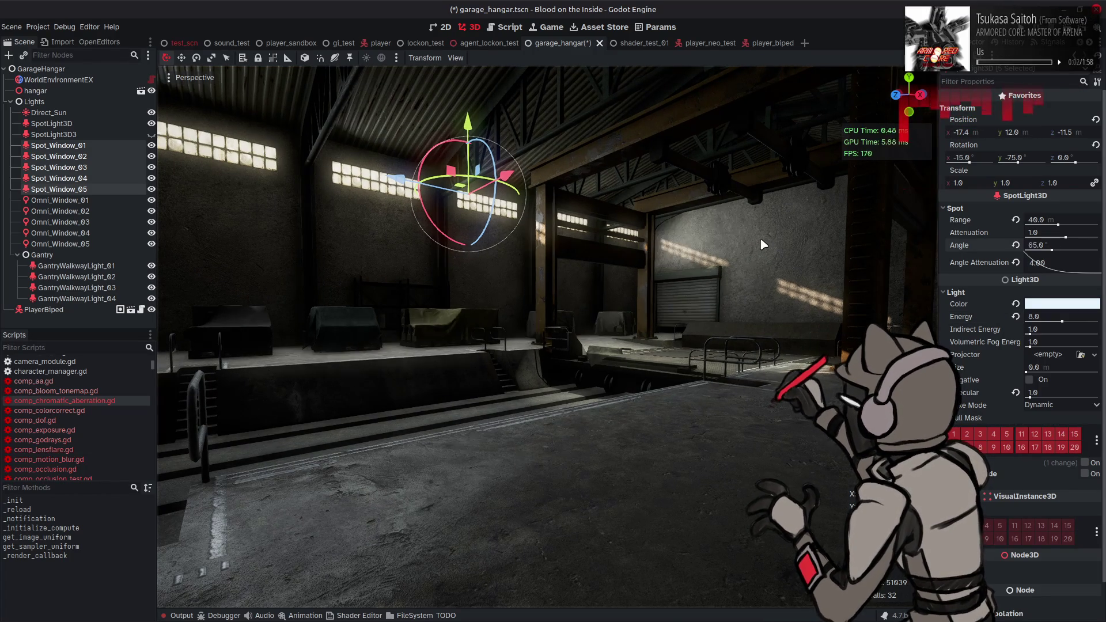
key("Return")
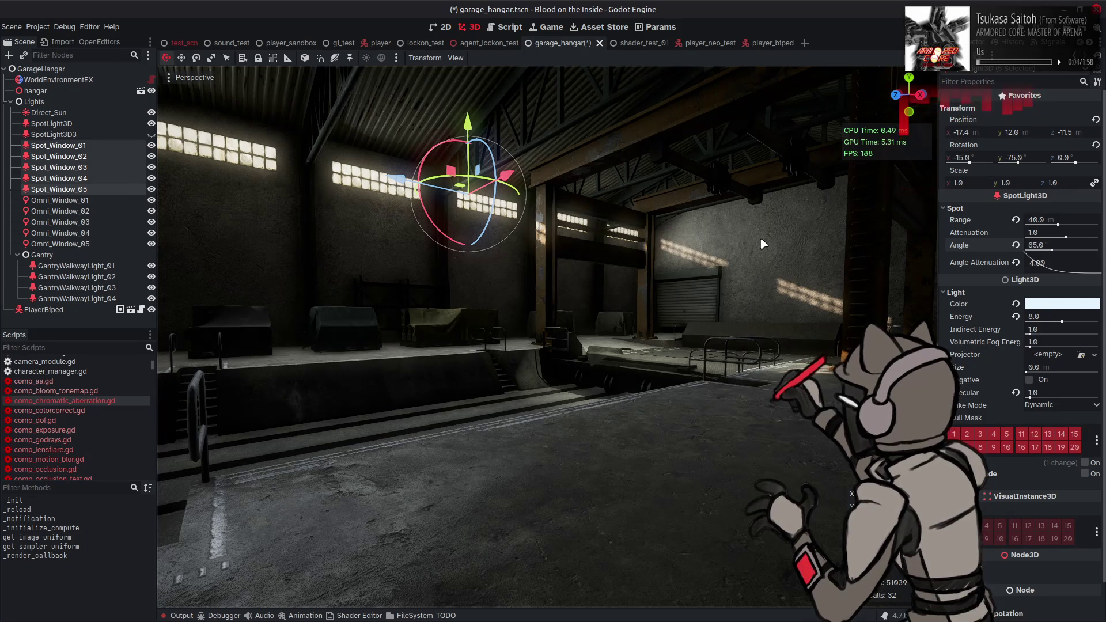
key("KP_8")
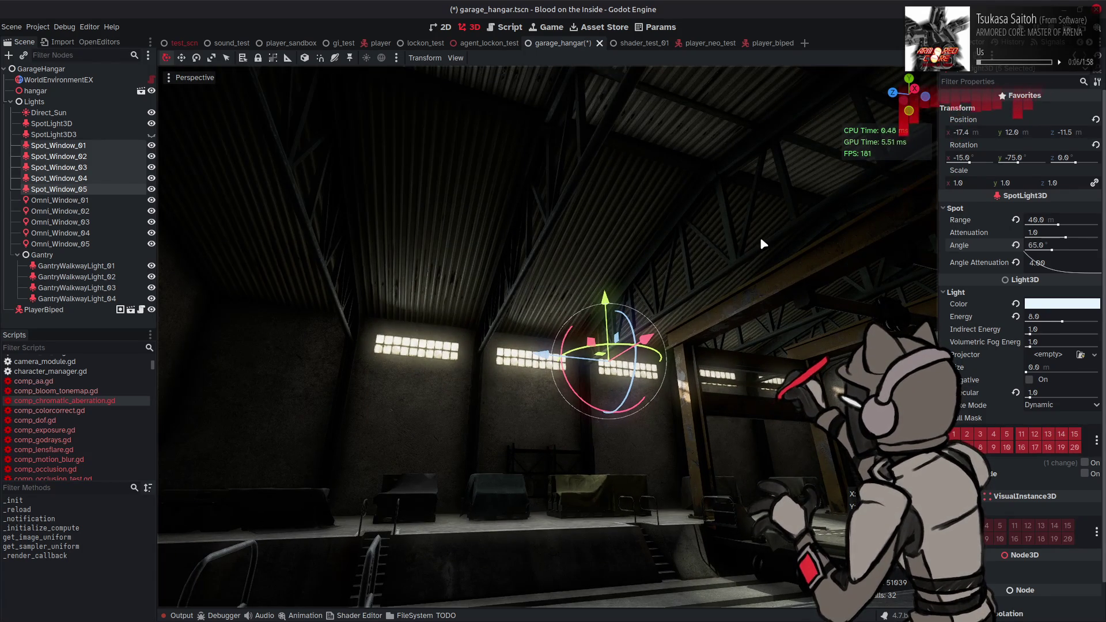
key("KP_2")
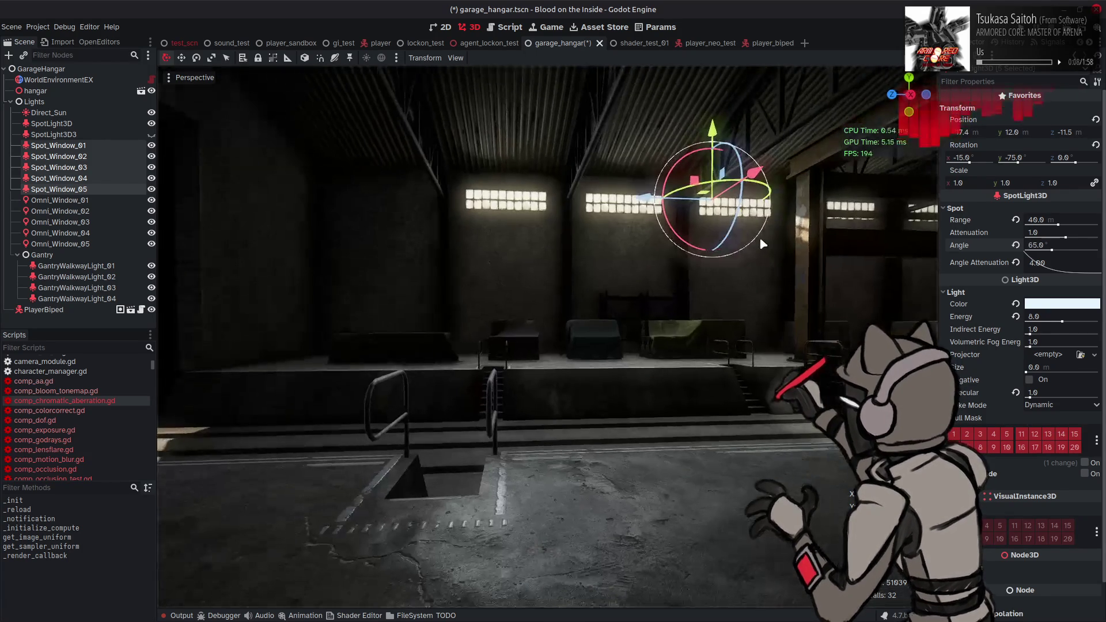
key("KP_4")
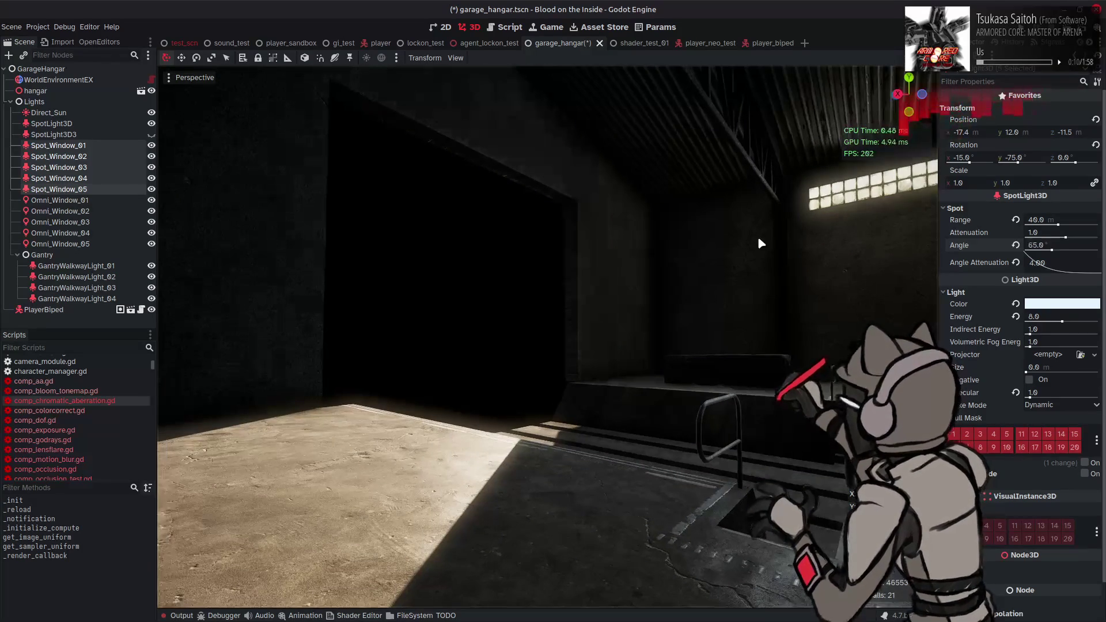
key("KP_6")
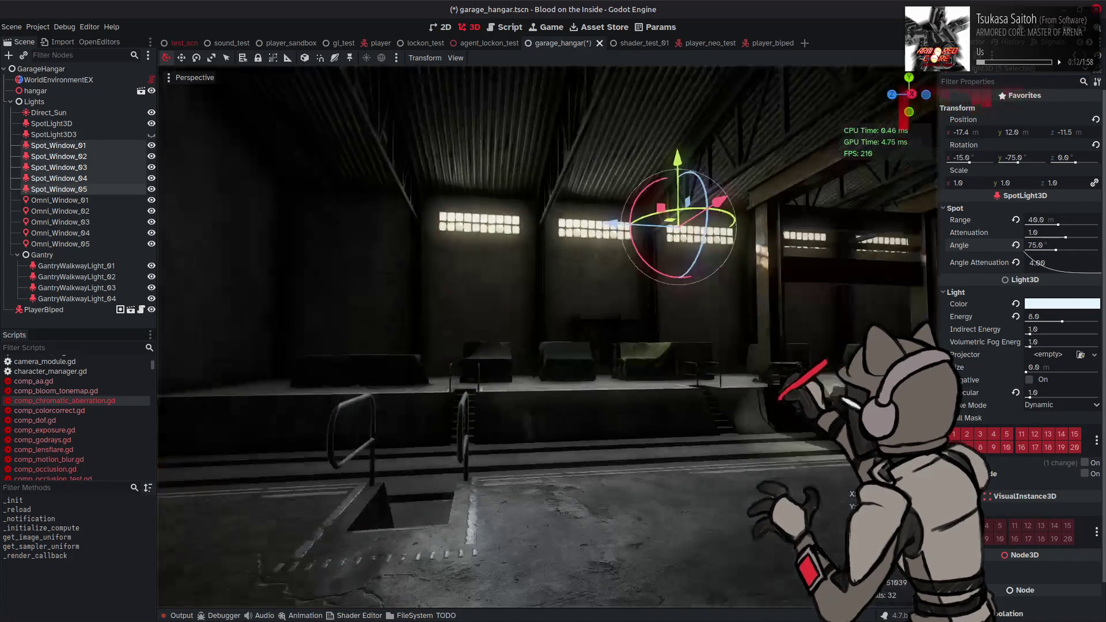
left_click(729, 253)
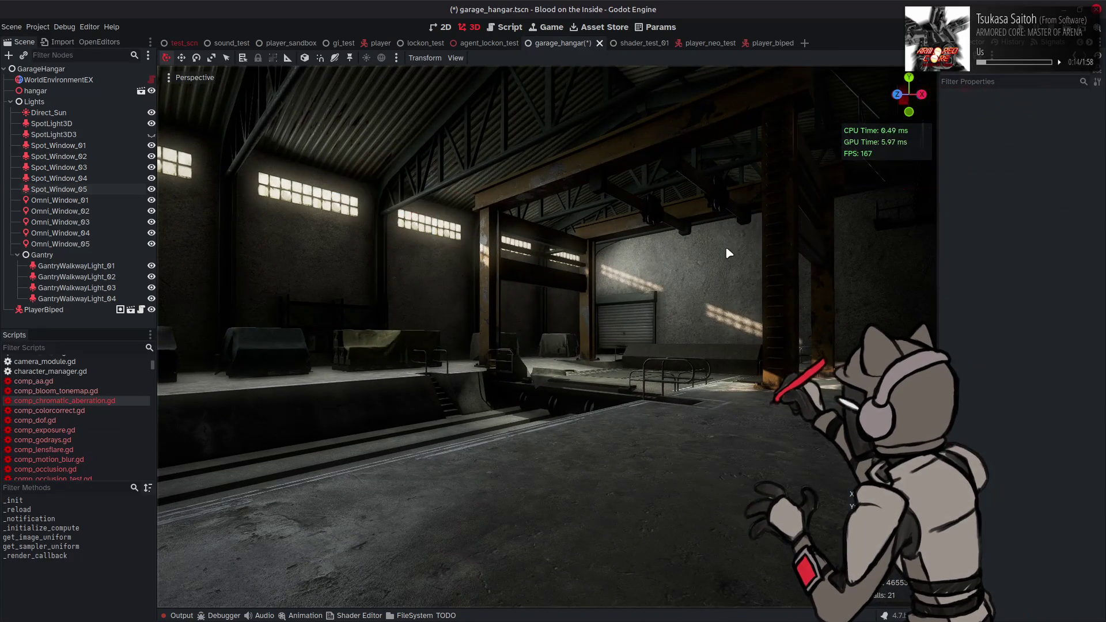
key("w")
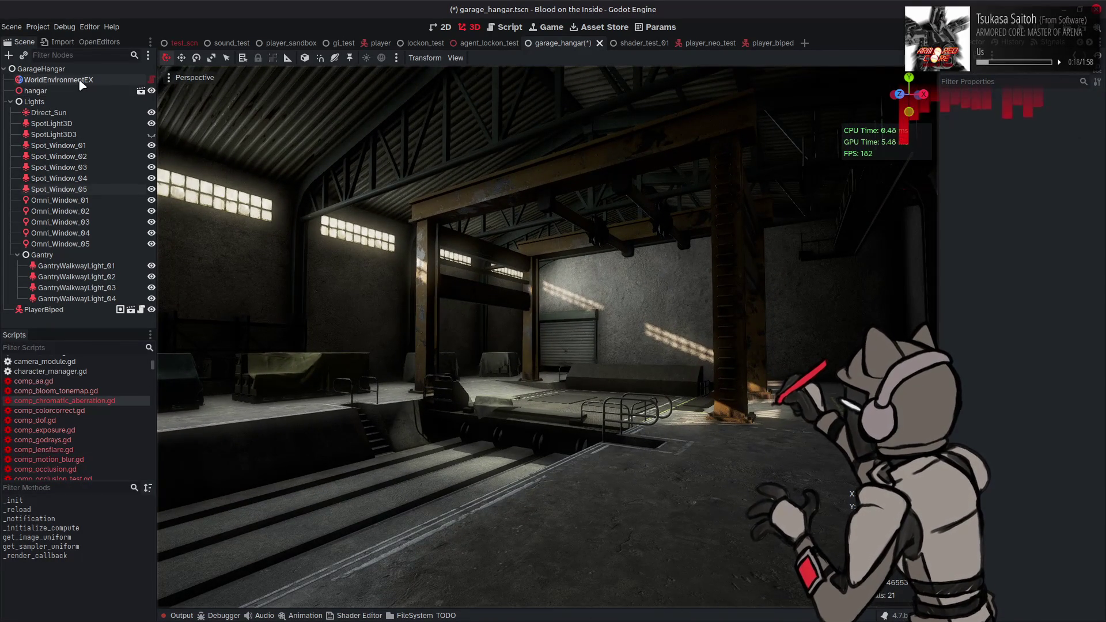
- On WorldEnvironmentEX, expand CompColorCorrect and set its Blue Fade to 0.25
left_click(81, 84)
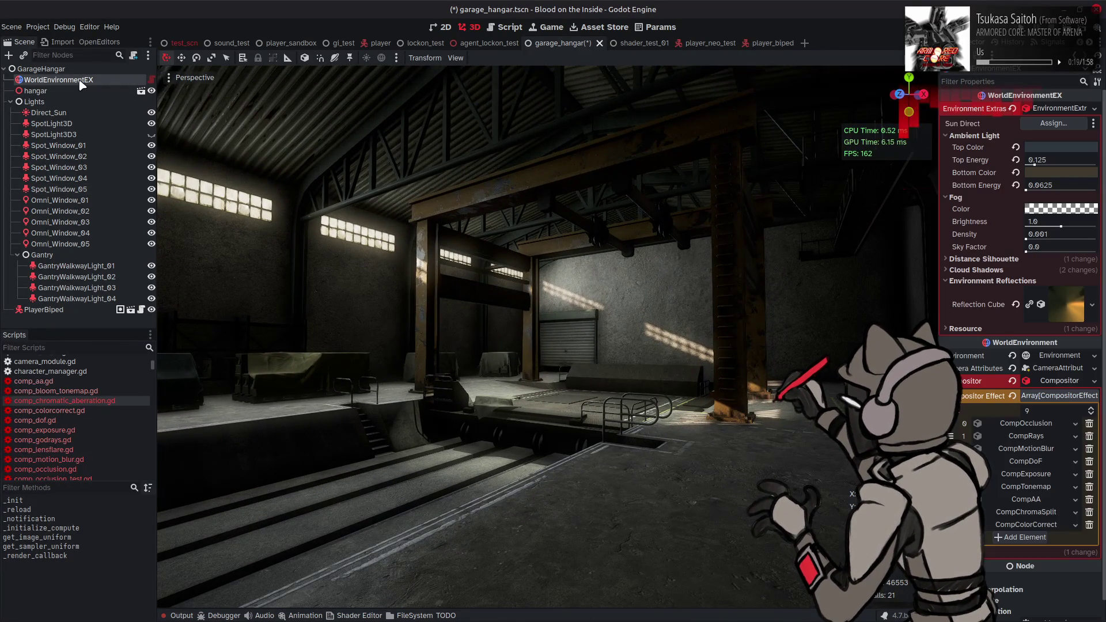
left_click(1025, 524)
left_click(1044, 445)
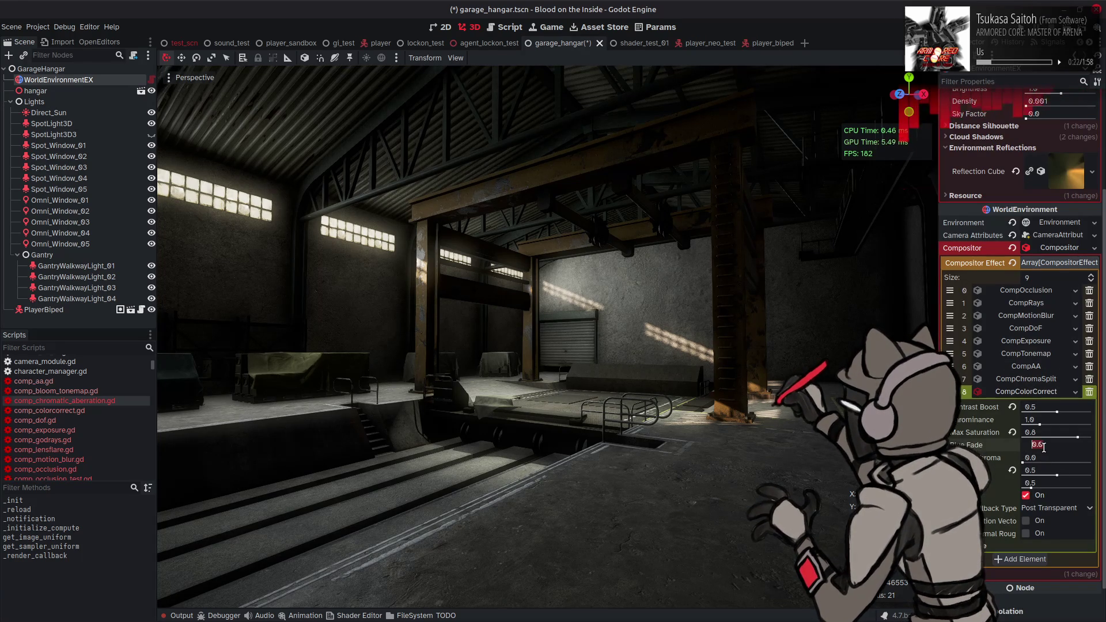
type("0.25")
key("Return")
- Try dechroma 0.5, Max Saturation 1.0 and Chrominance 0.5, then reset Chrominance to 1.0
left_click(1037, 458)
type("0.5")
key("Return")
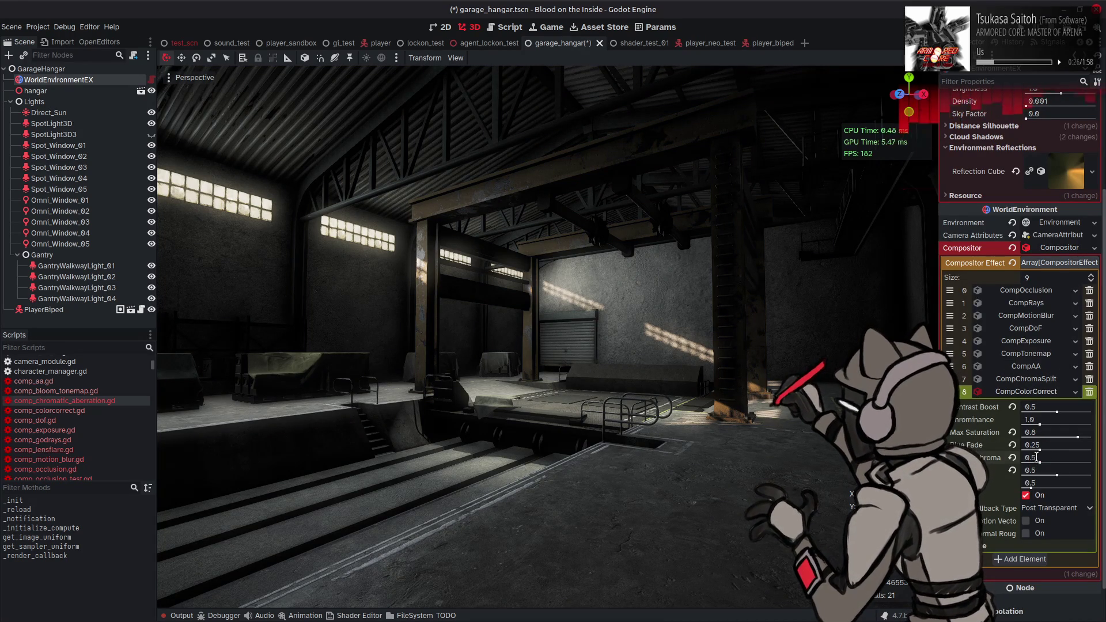
left_click(1056, 434)
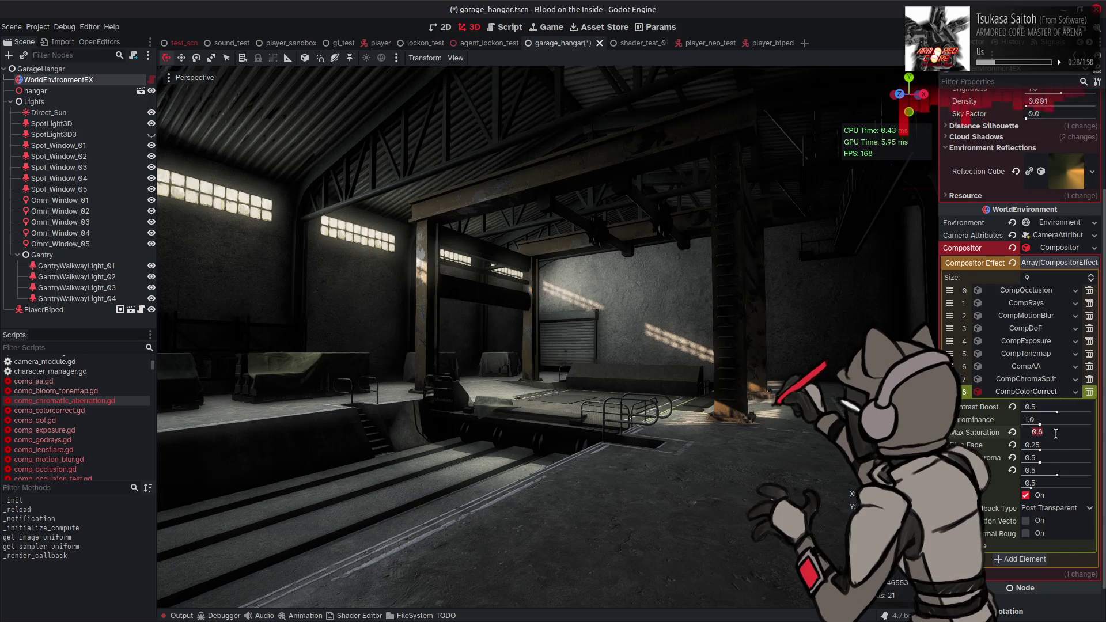
type("1")
key("Return")
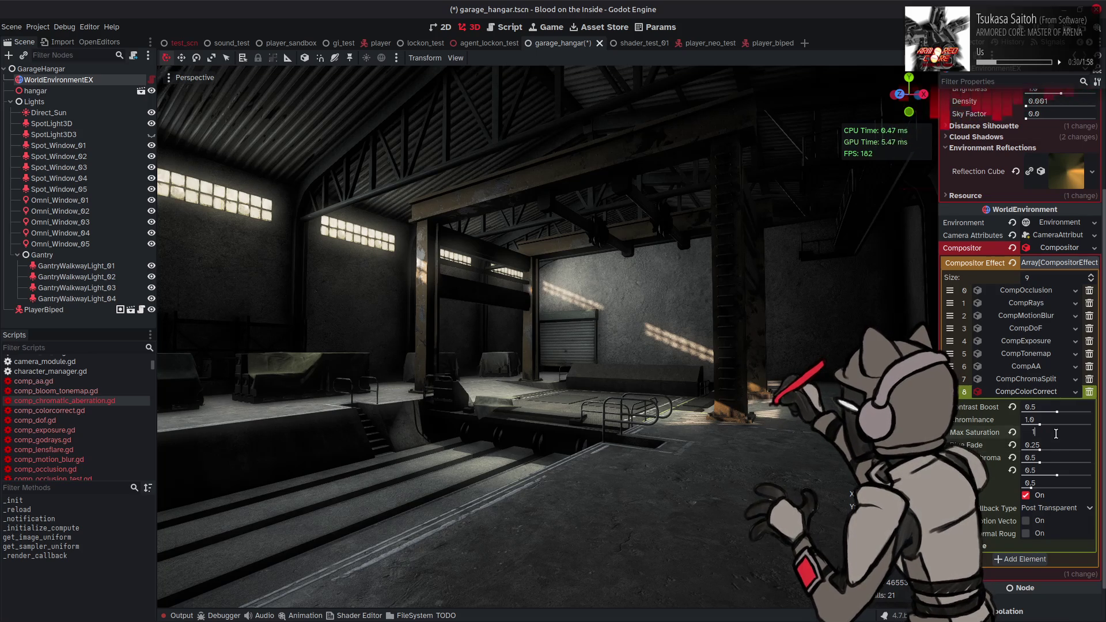
left_click(1047, 419)
type("0.5")
key("Return")
left_click(1012, 420)
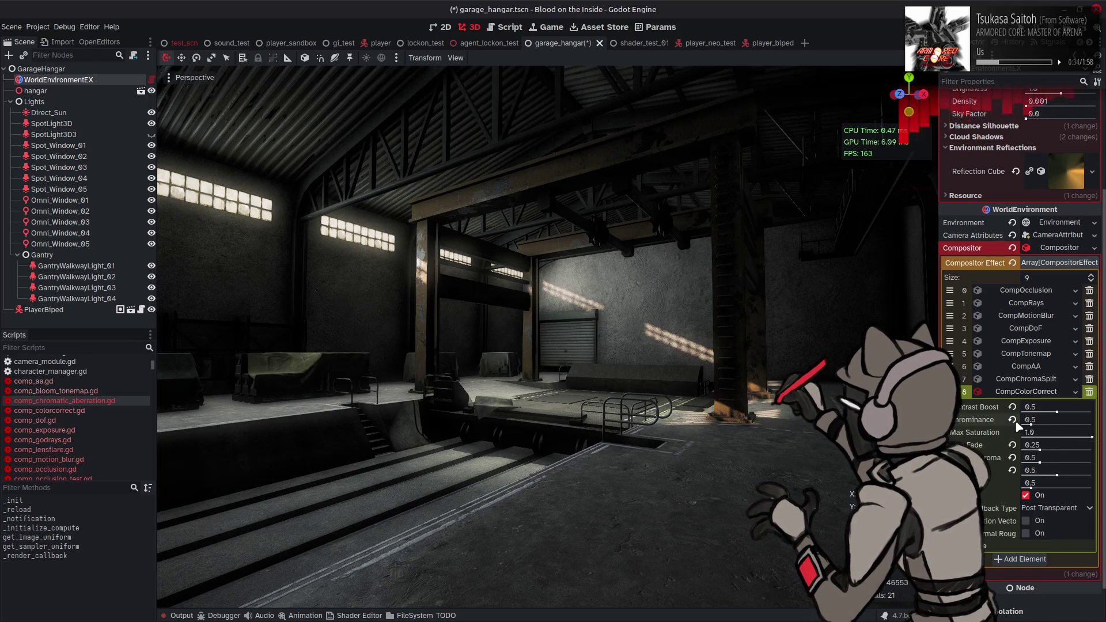
- Change CompColorCorrect's Max Saturation to 0.9
left_click(1059, 433)
key("BackSpace")
type("0.9")
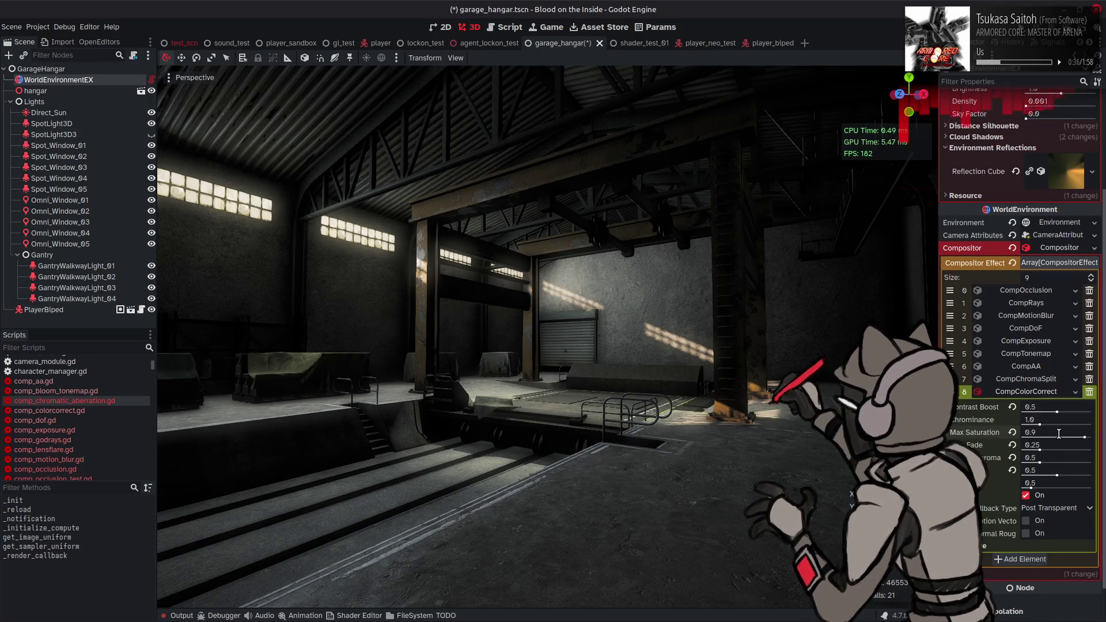
key("Return")
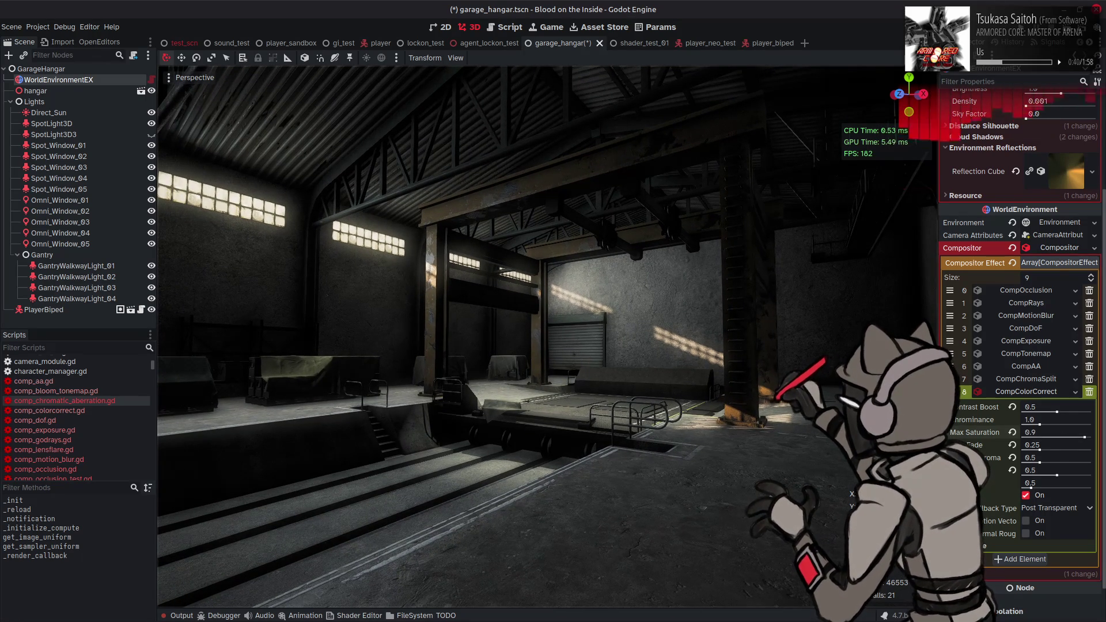
- Raise dechroma to 1.0, re-enter Blue Fade 0.25, and save the garage hangar scene
left_click(1056, 463)
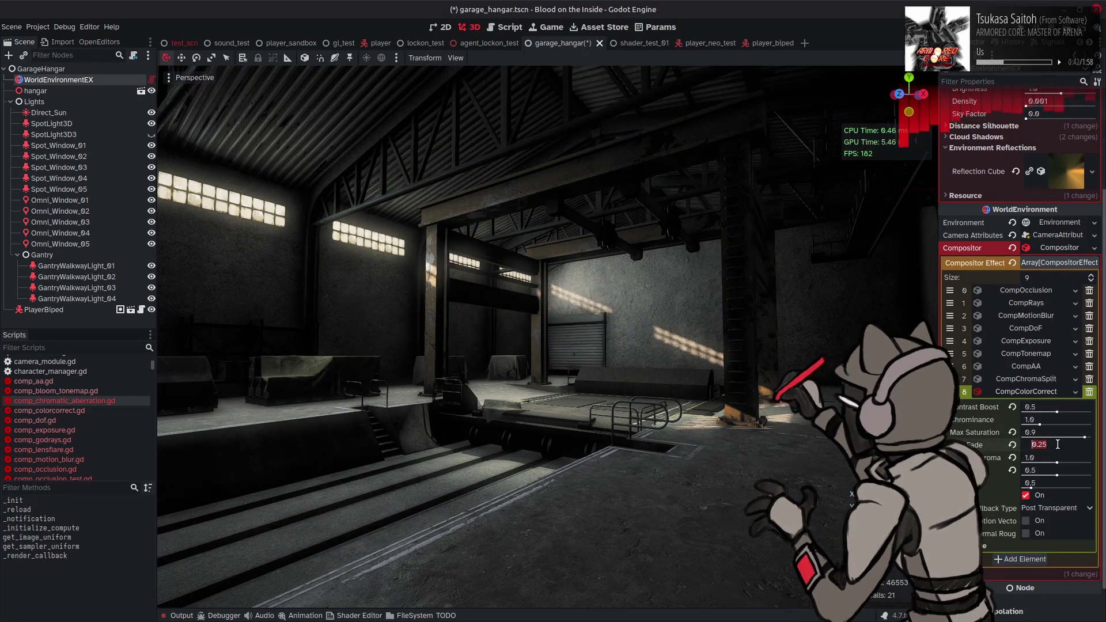
type("0.5")
mouse_move(746, 398)
left_mouse_down()
mouse_move(721, 398)
mouse_move(760, 398)
left_mouse_up()
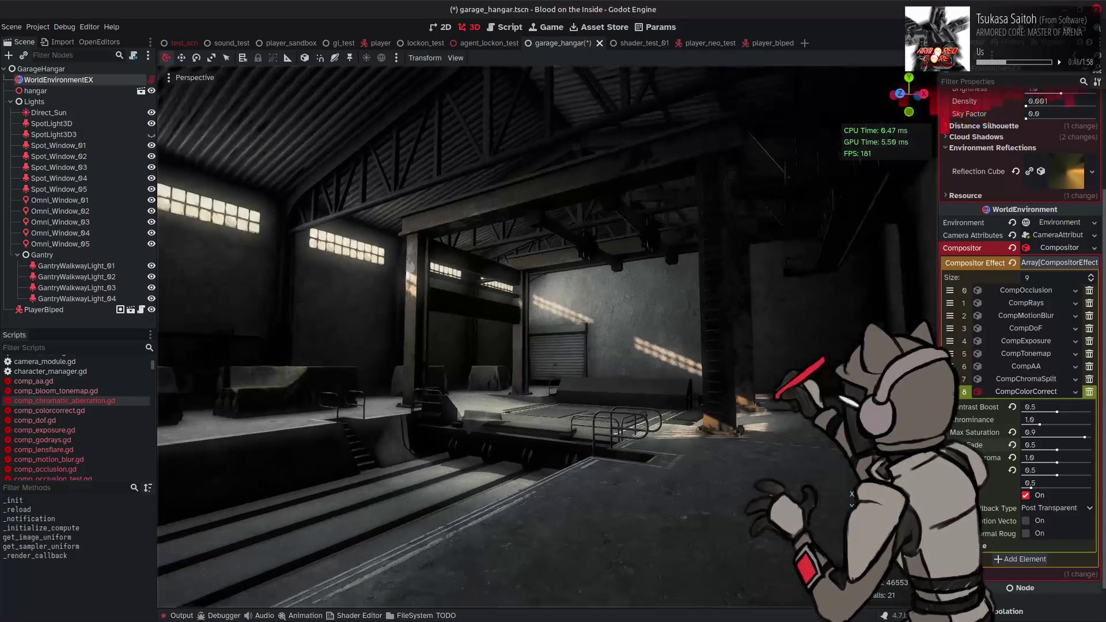
type("0.25")
key("Return")
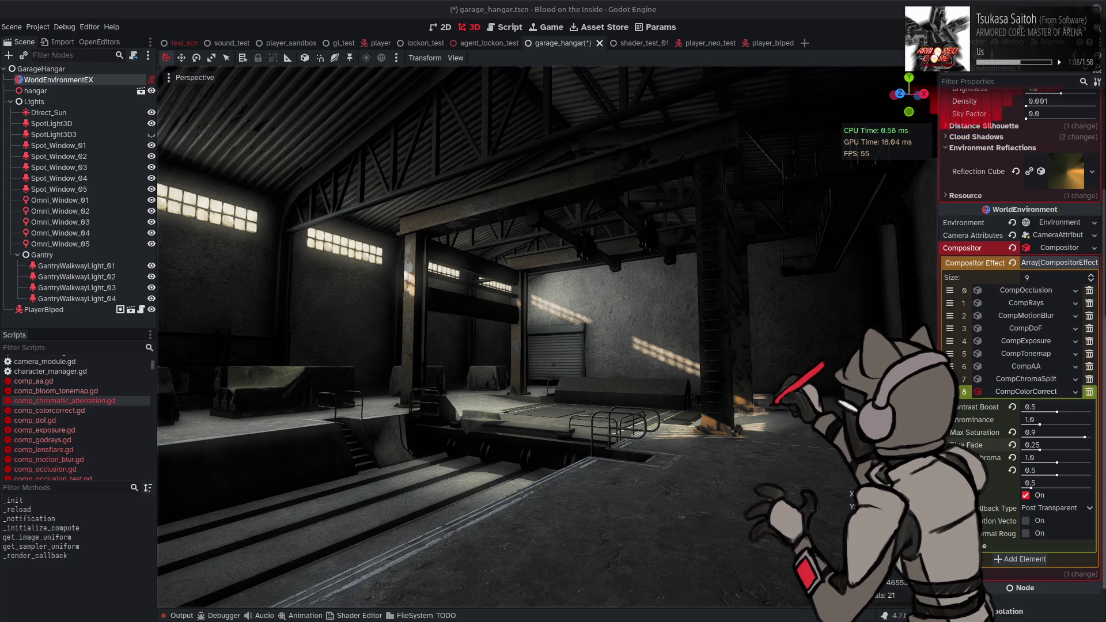
key("ctrl+s")
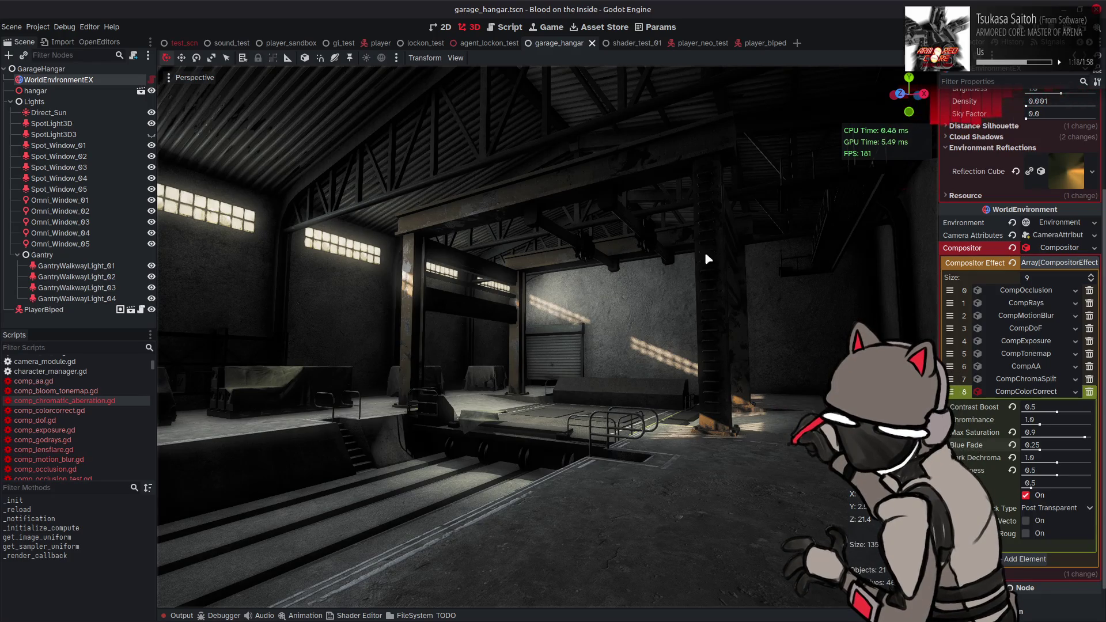
- Quit the Godot editor with Ctrl+Q, leaving Notepad++ showing
key("ctrl+q")
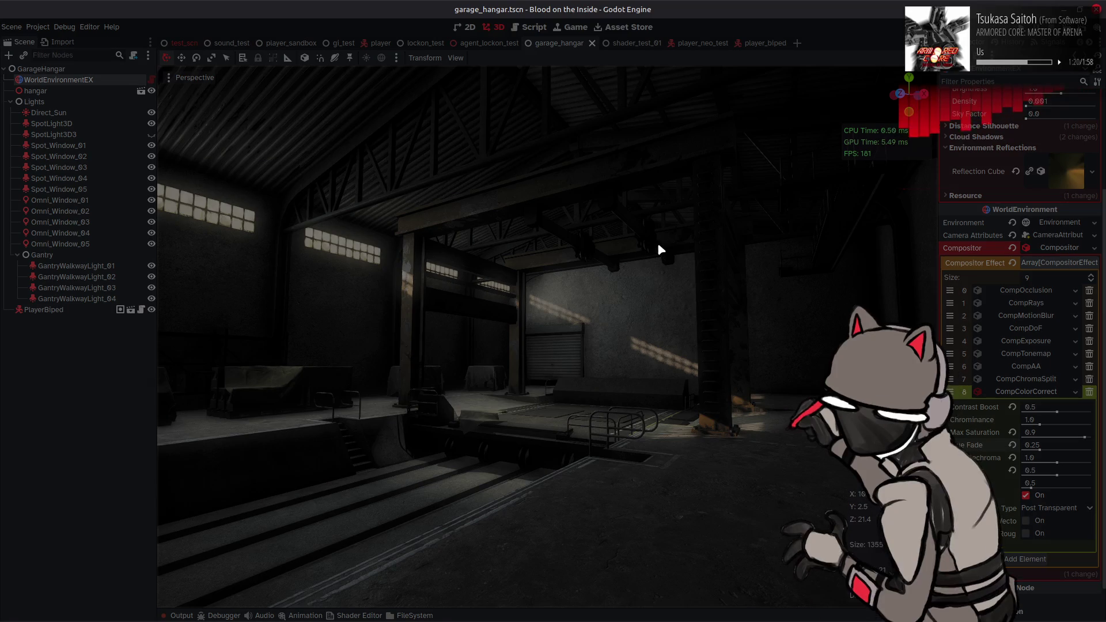